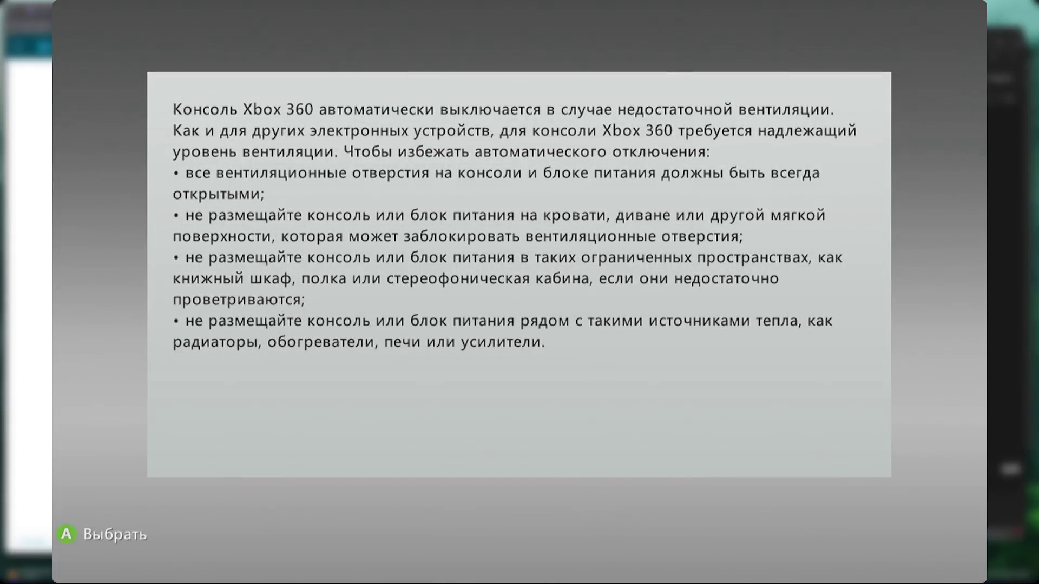
- Dismiss the ventilation warning and look through Система > Настройки консоли without changes
key("Return")
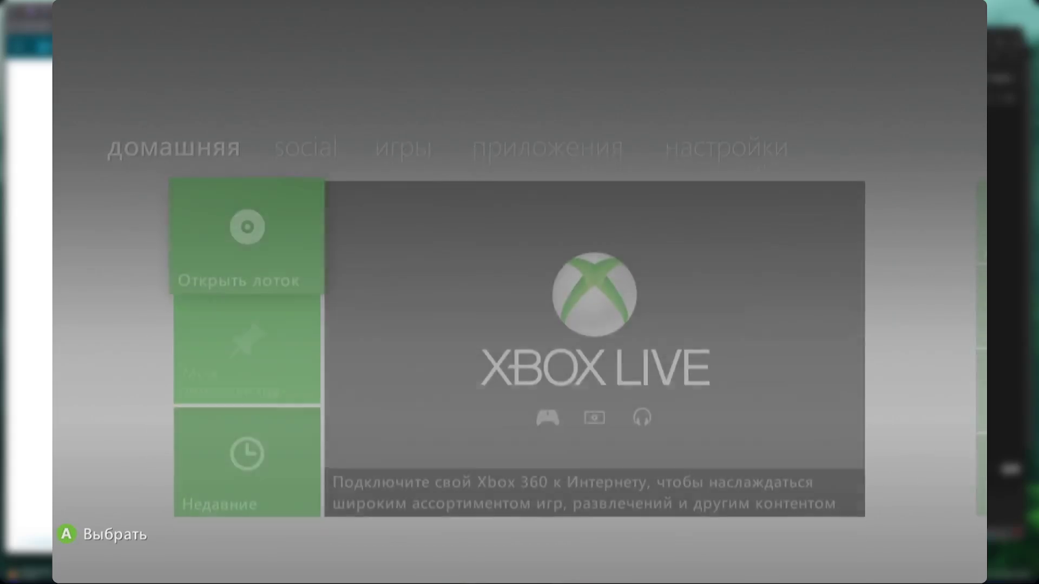
key("Right")
key("Right")
key("Right")
key("Right")
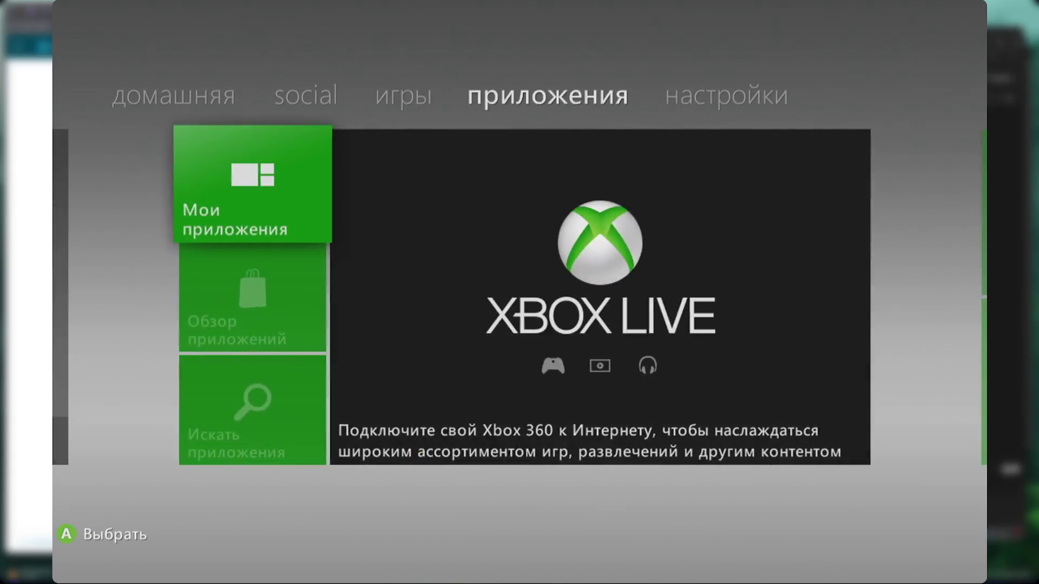
key("Return")
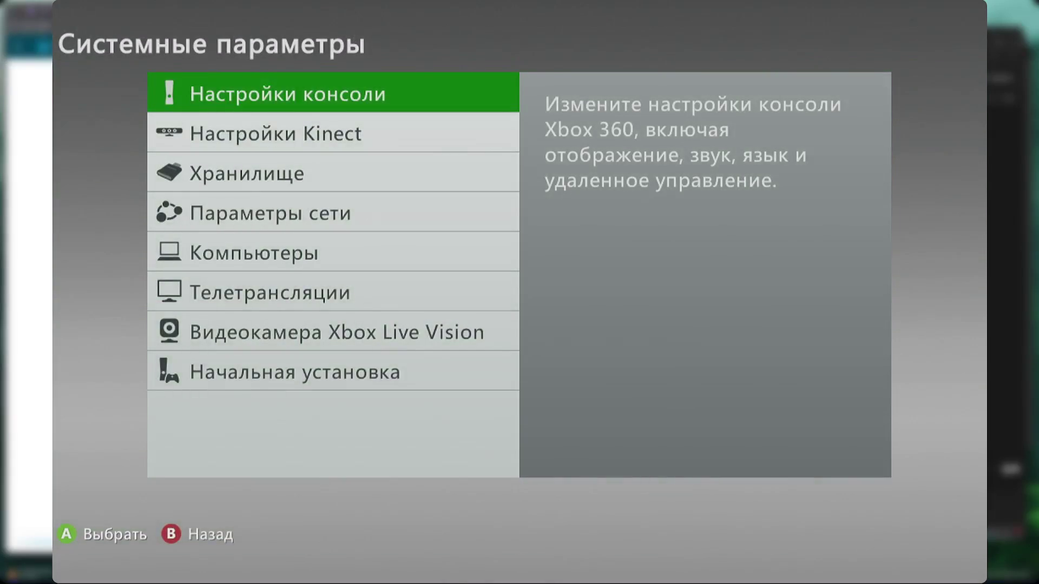
key("Return")
key("Up")
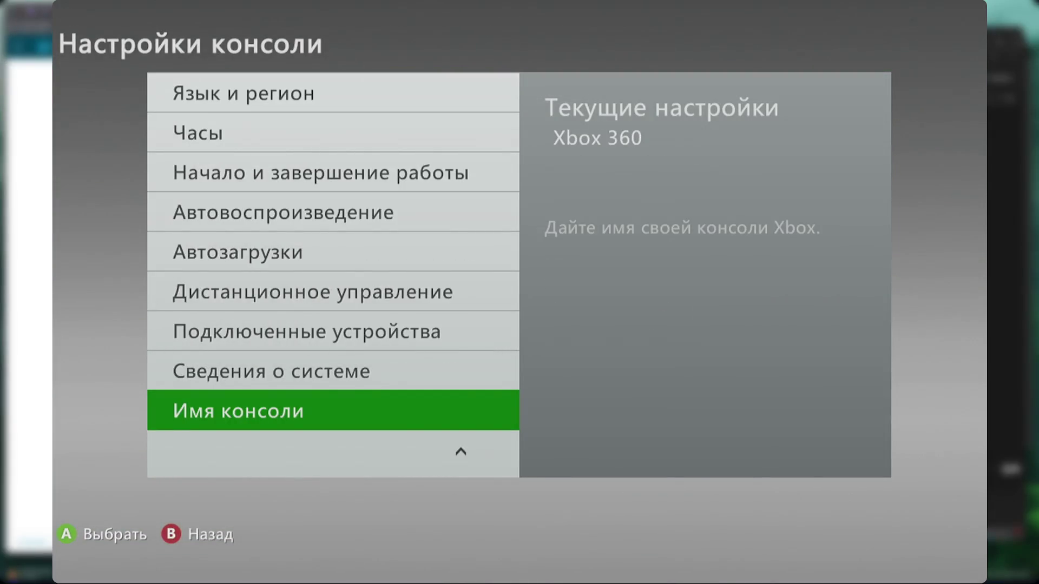
key("Down")
key("Escape")
key("Escape")
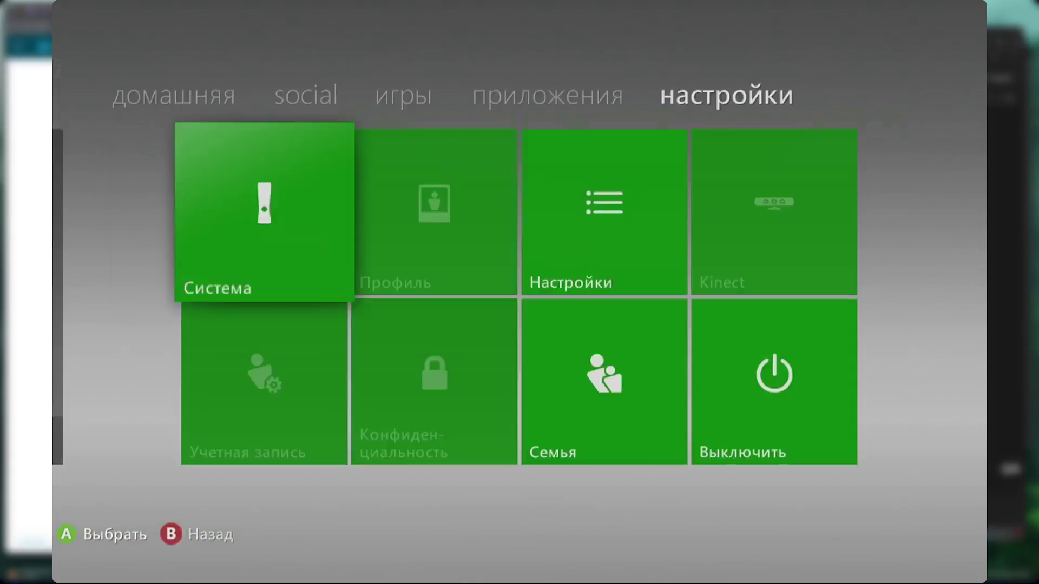
- Shut the console down by choosing Выключить and confirming Выключить консоль
key("Right")
key("Right")
key("Down")
key("Return")
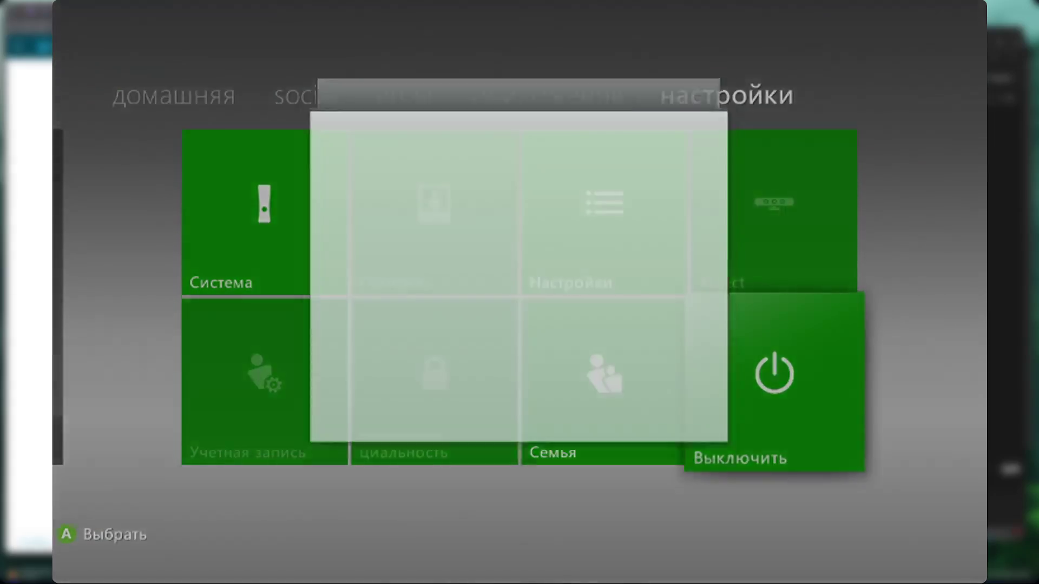
key("Up")
key("Return")
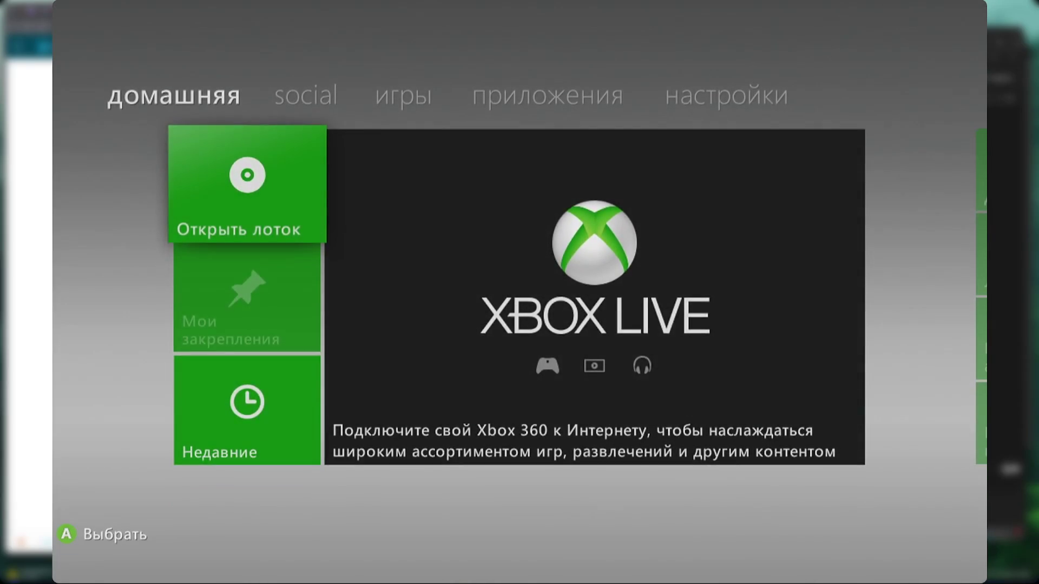
- Open and close Система under настройки, then confirm Выключить консоль to power off
key("Right")
key("Right")
key("Right")
key("Right")
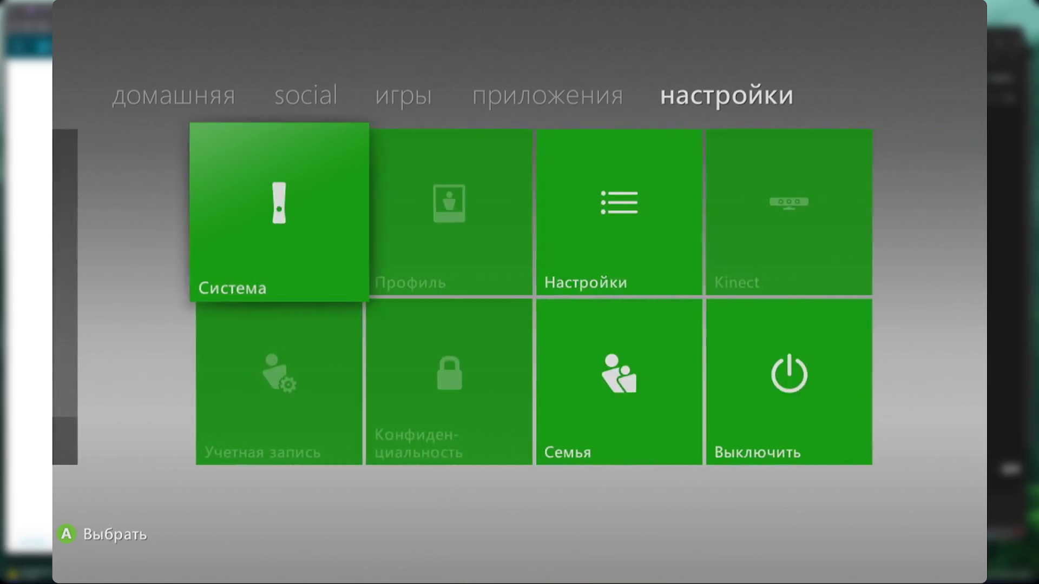
key("Return")
key("Escape")
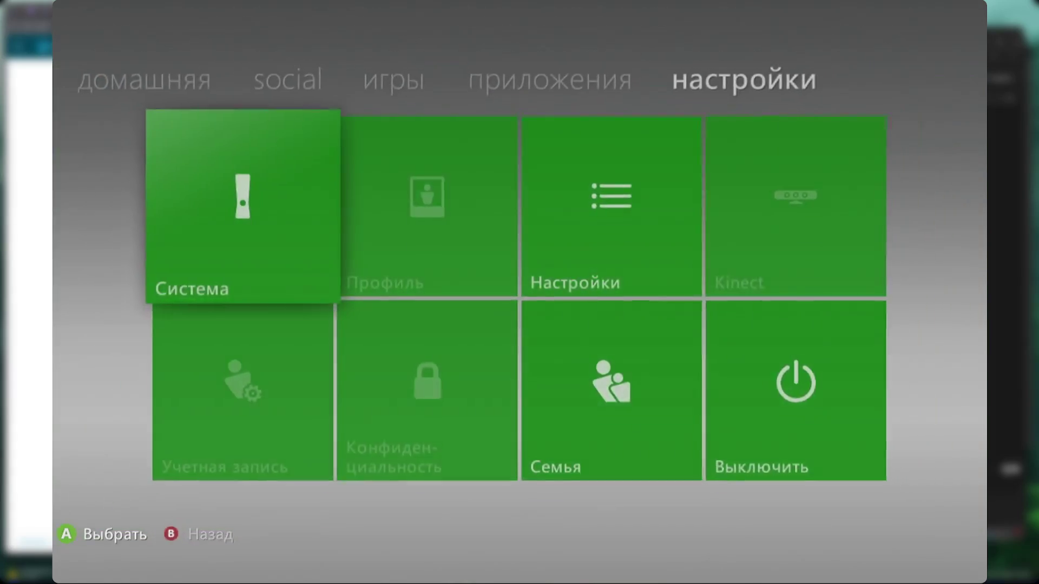
key("Down")
key("Right")
key("Right")
key("Right")
key("Return")
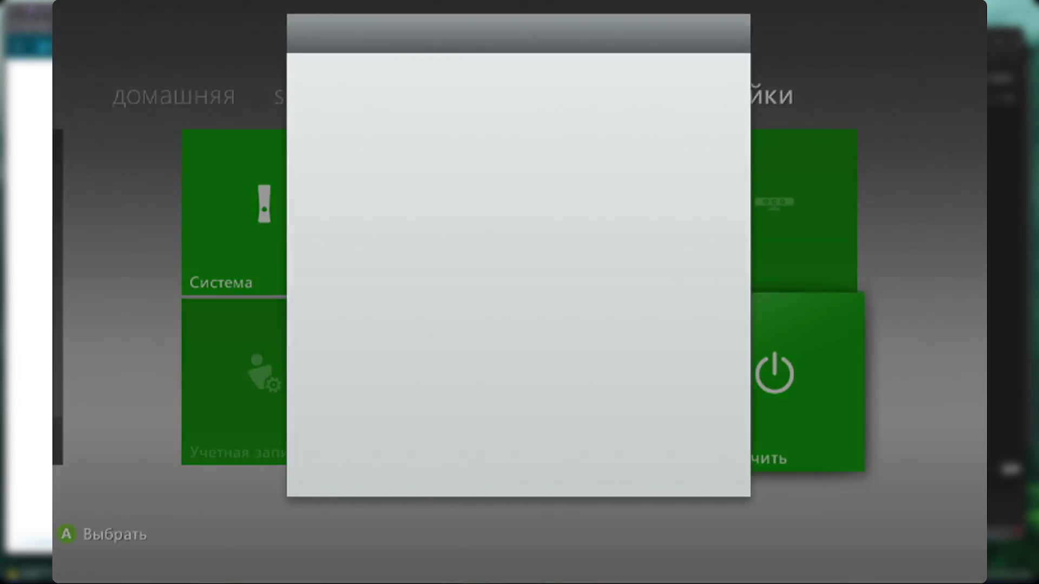
key("Up")
key("Return")
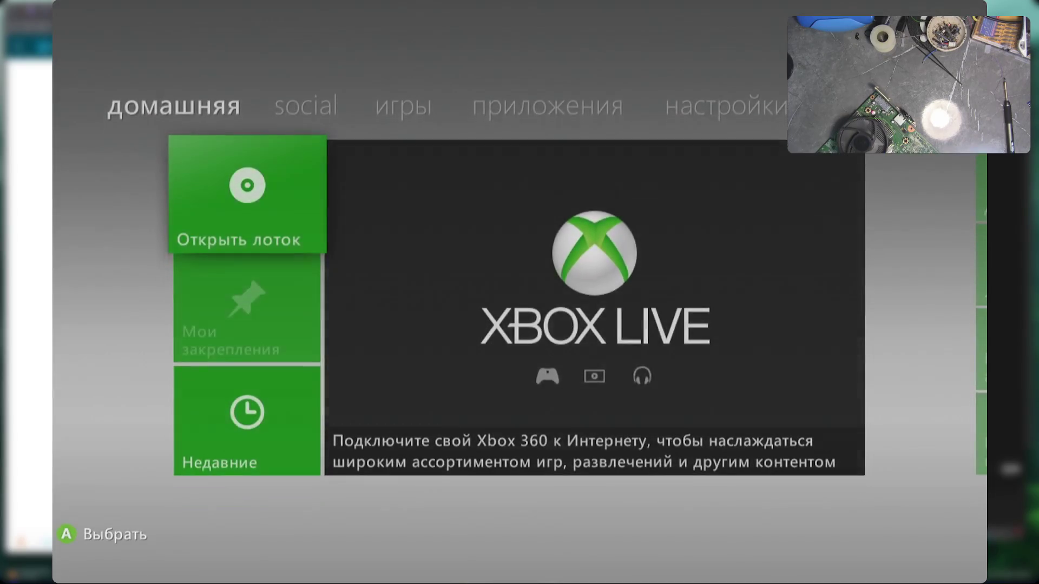
- From the настройки tab, pick the Выключить tile and confirm Выключить консоль
key("Right")
key("Right")
key("Right")
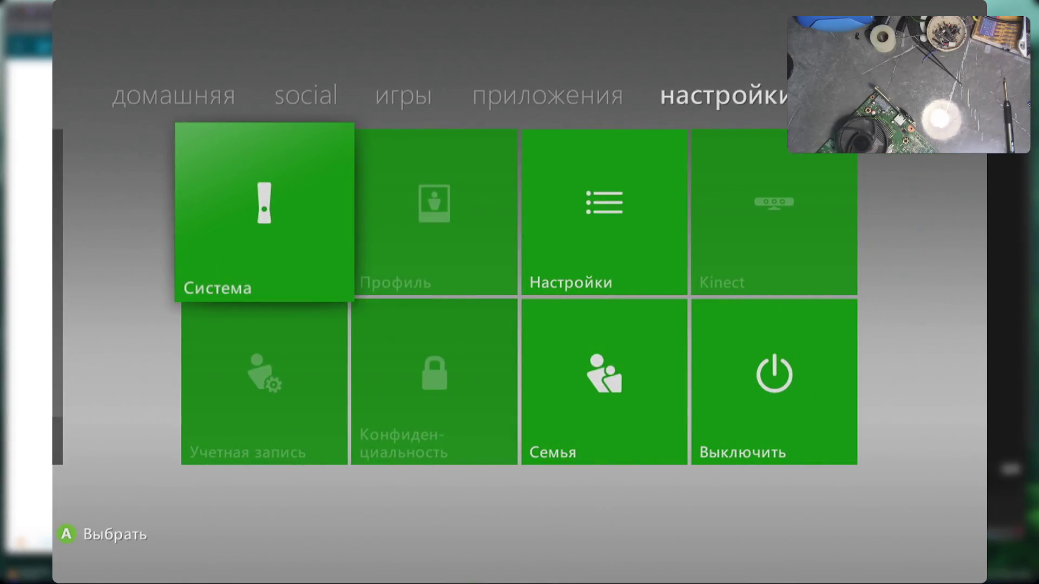
key("Down")
key("Right")
key("Return")
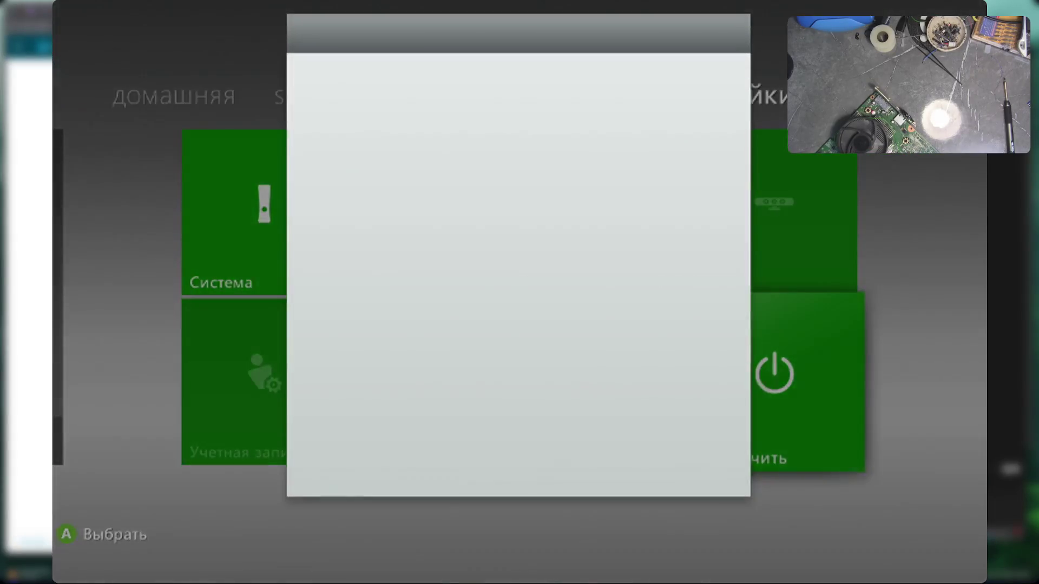
key("Up")
key("Return")
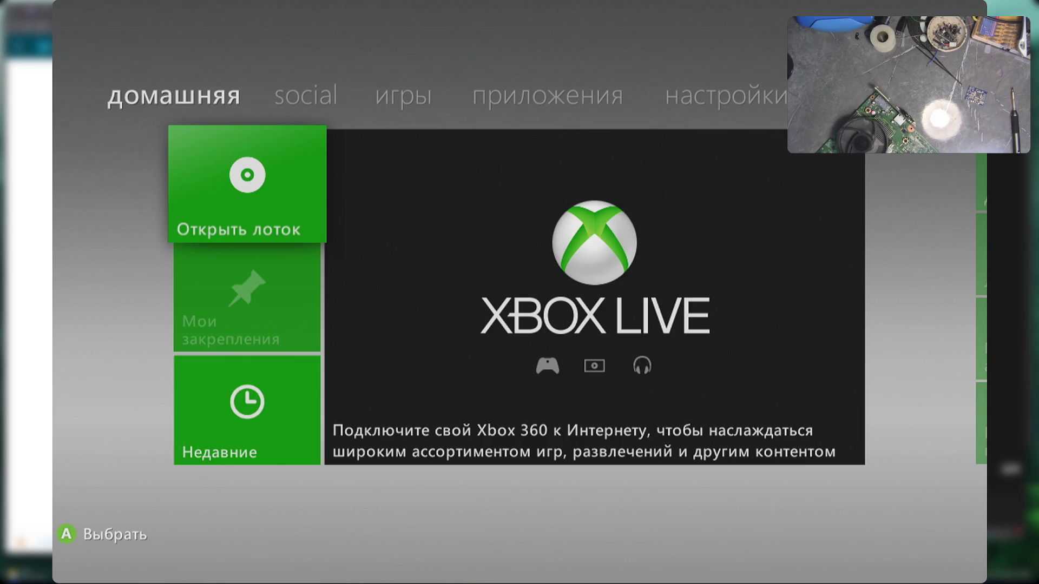
- Power the console fully off via настройки > Выключить > Выключить консоль
key("Right")
key("Right")
key("Right")
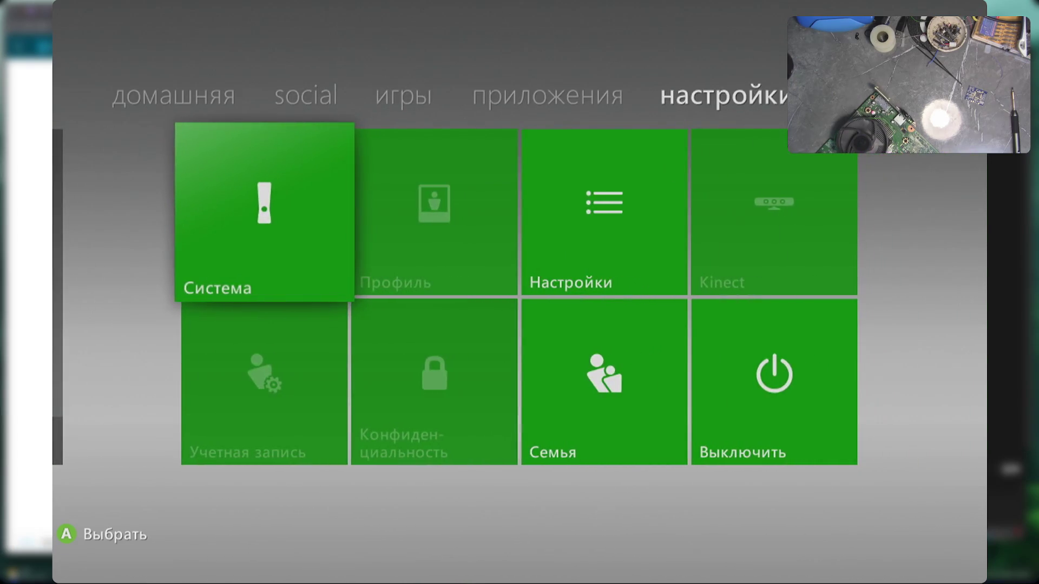
key("Down")
key("Right")
key("Right")
key("Right")
key("Return")
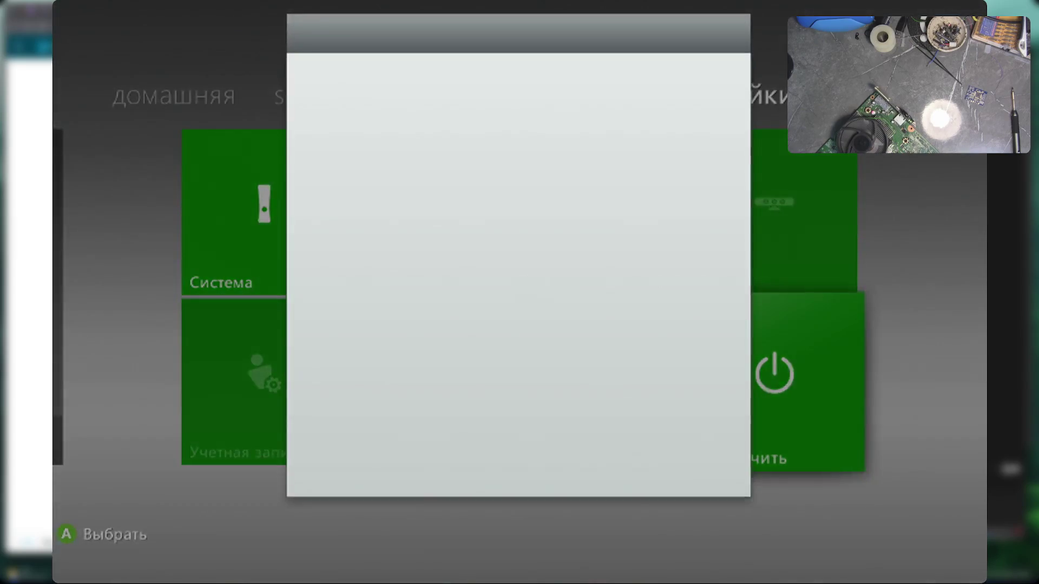
key("Up")
key("Return")
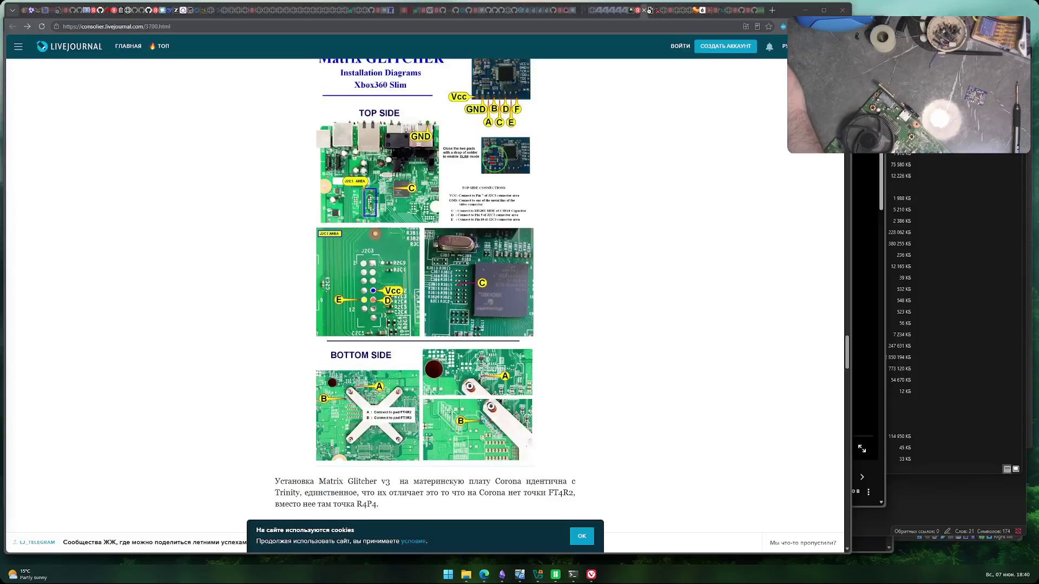
- Bring the windows 7 VM window forward from its VirtualBox taskbar preview
mouse_move(520, 575)
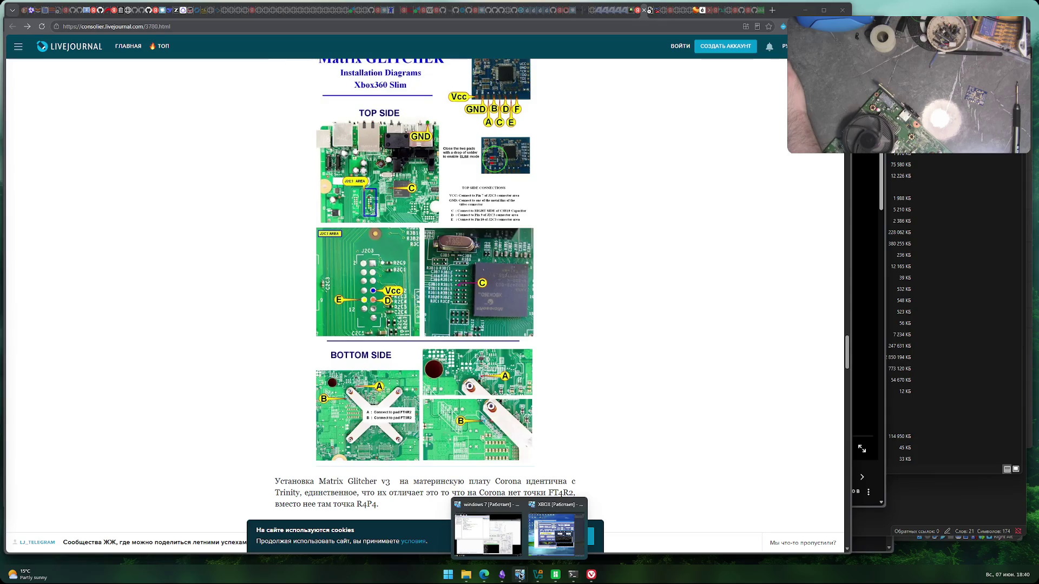
left_click(487, 533)
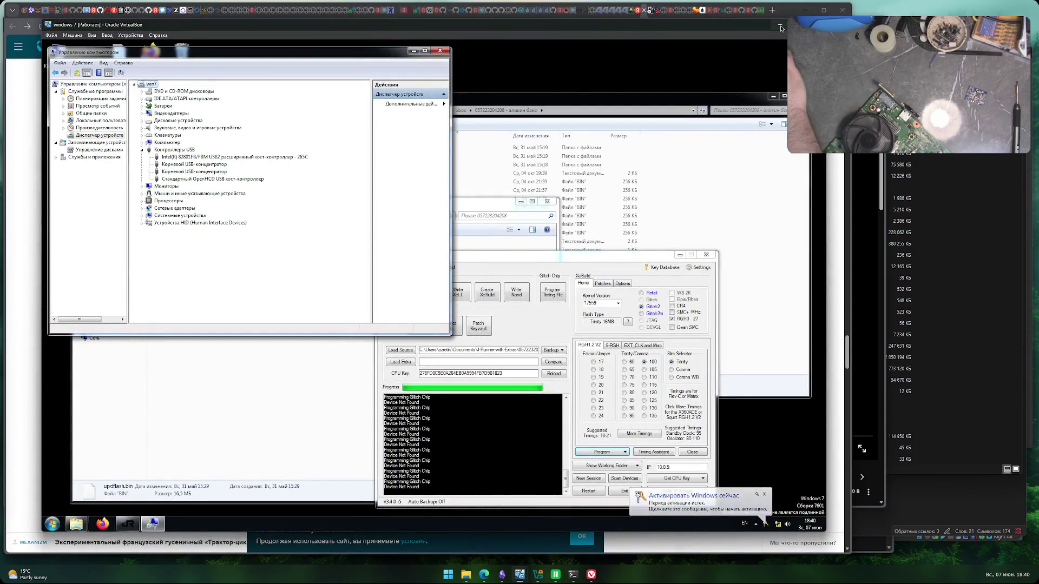
- Review the windows 7 VM's Машина > Настроить dialog enlarged, cancel it, and minimize the VM
left_click(521, 575)
left_click(521, 575)
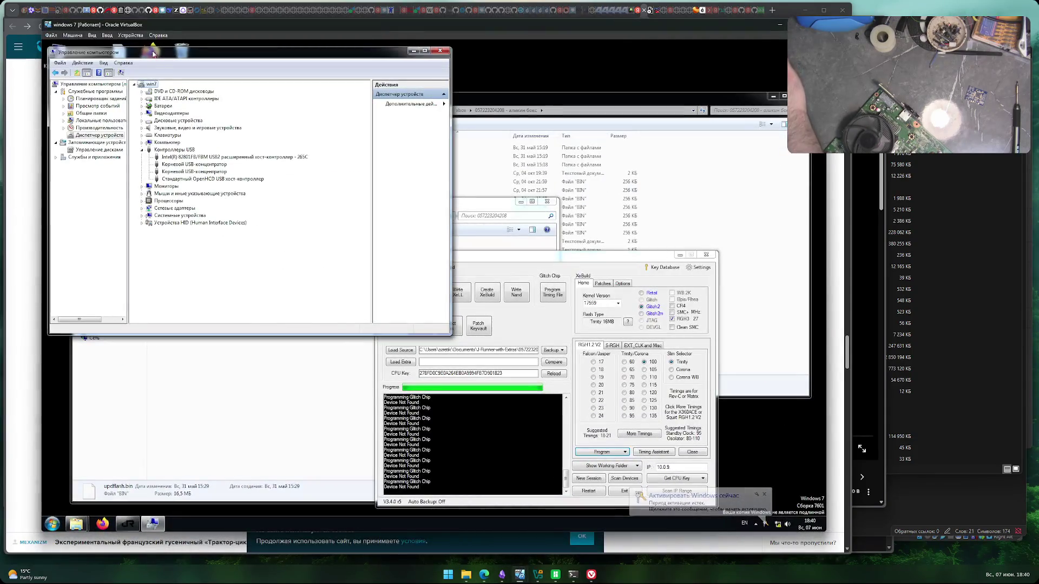
left_click(130, 35)
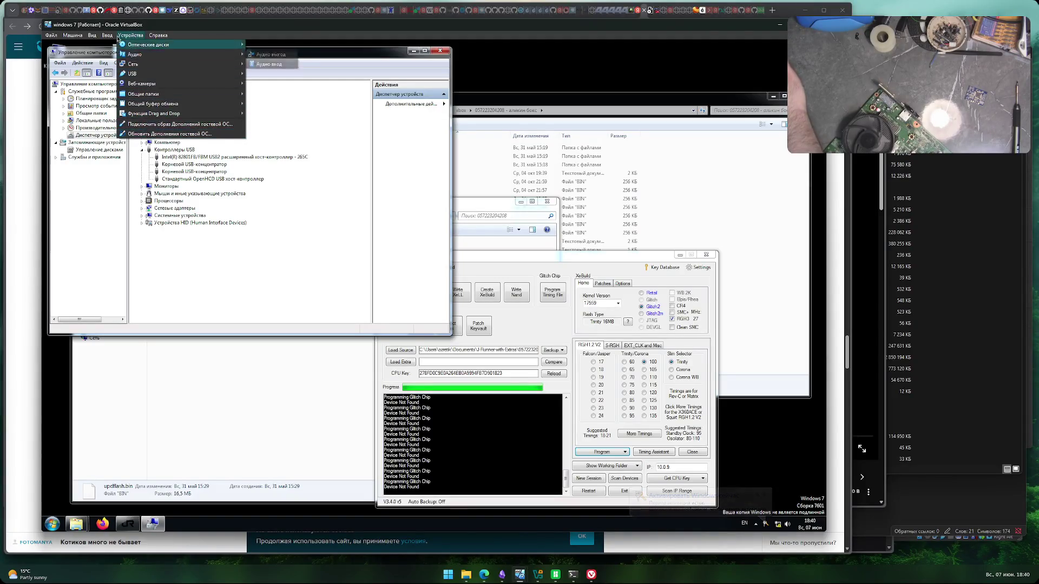
left_click(82, 45)
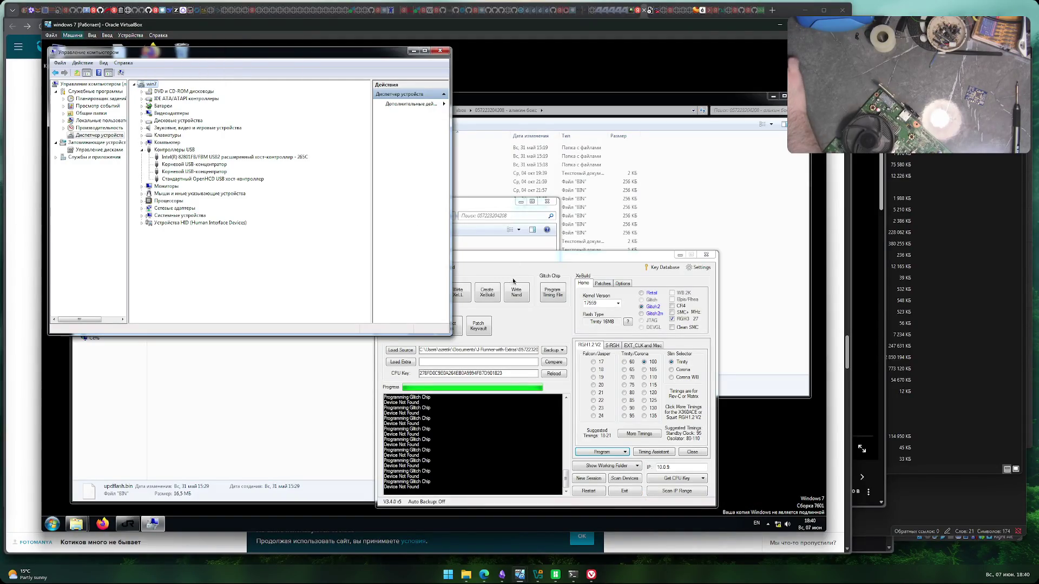
left_click_drag(460, 155, 465, 76)
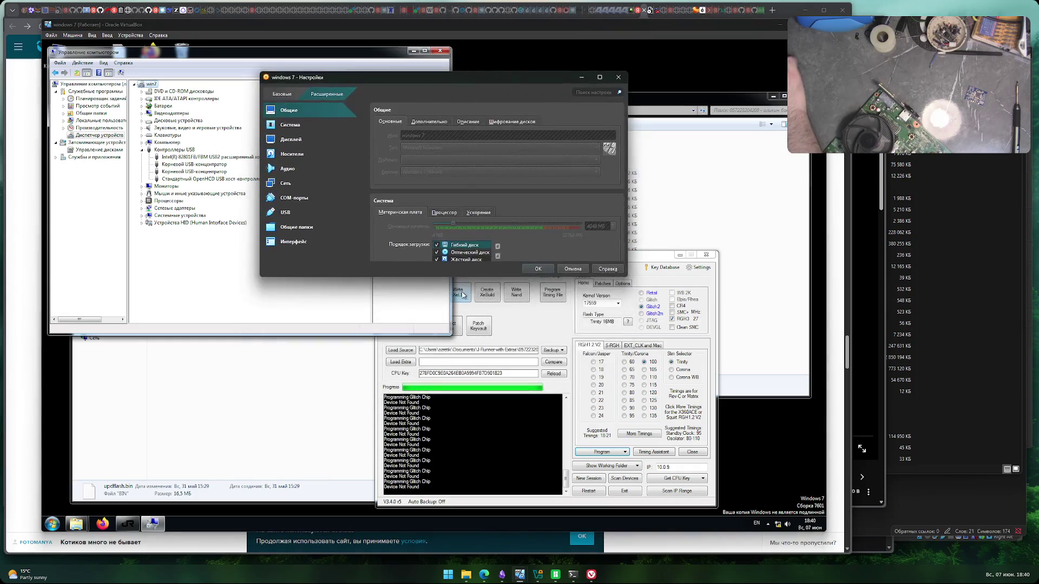
left_click_drag(464, 277, 464, 497)
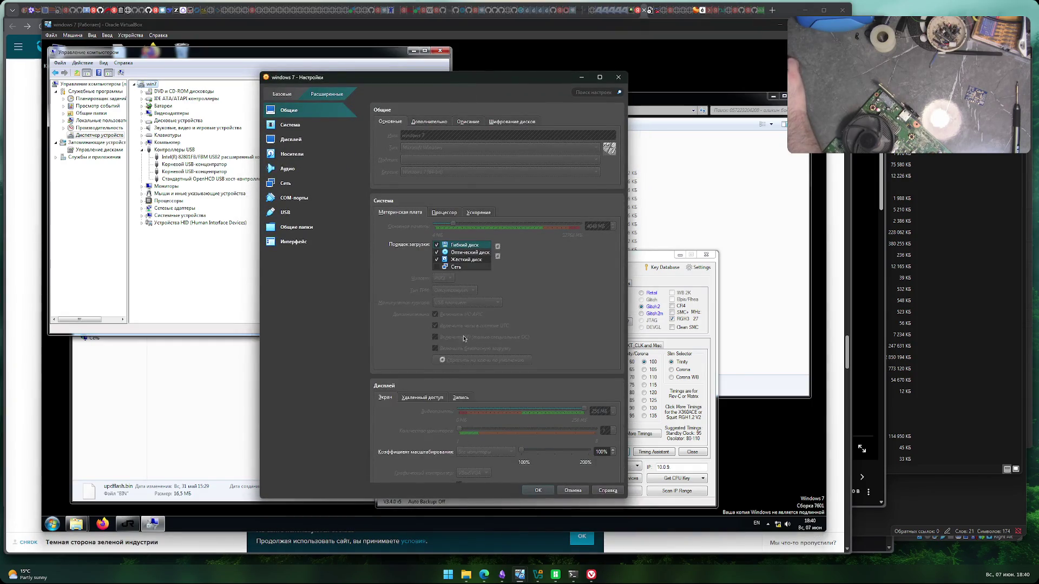
left_click(618, 77)
left_click(779, 26)
- Hide the VM, launch VirtualBox Manager from Start, and open the AltLinux machine's settings
left_click(732, 165)
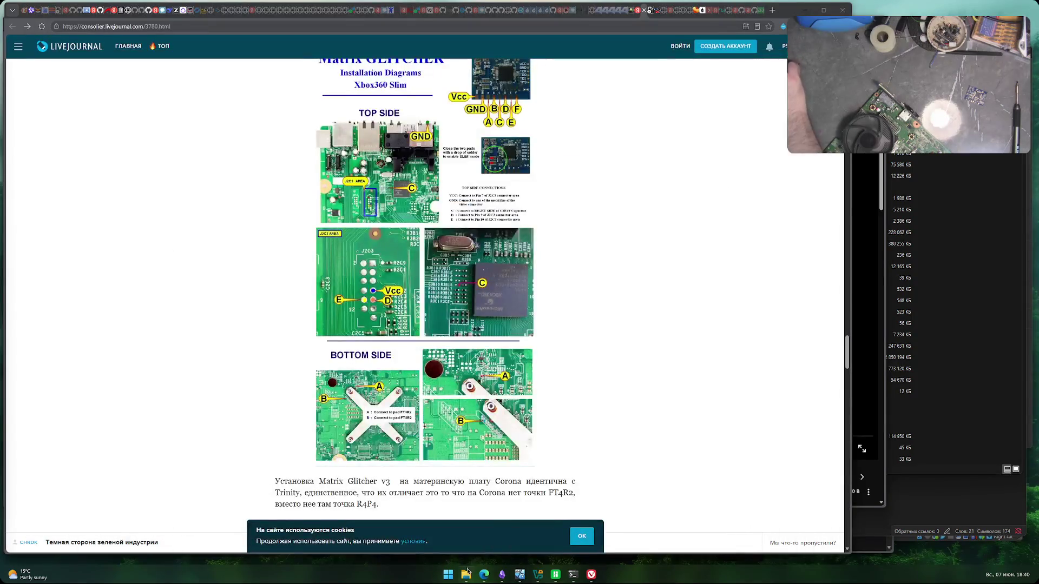
left_click(448, 575)
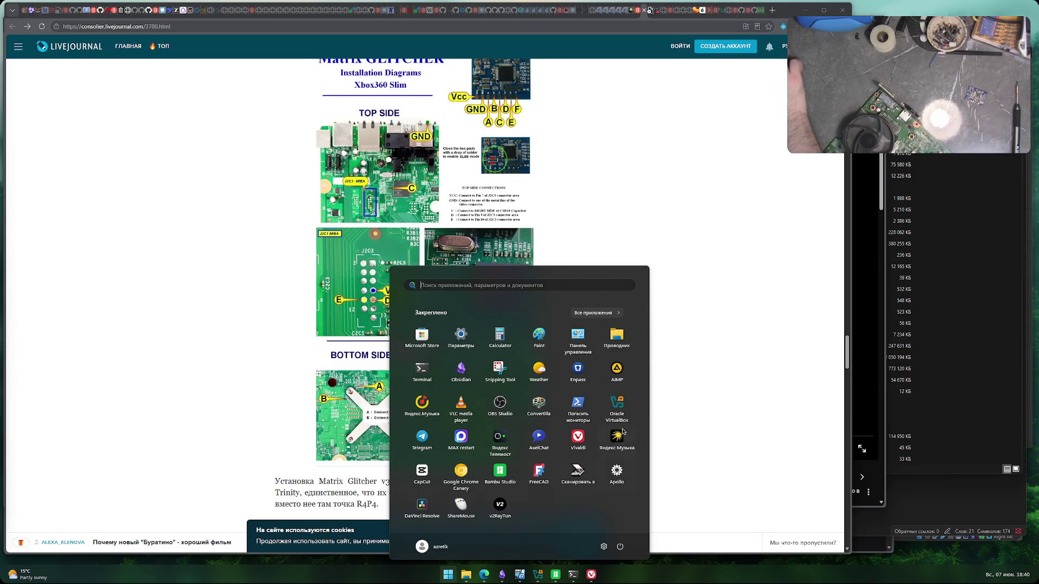
left_click(621, 406)
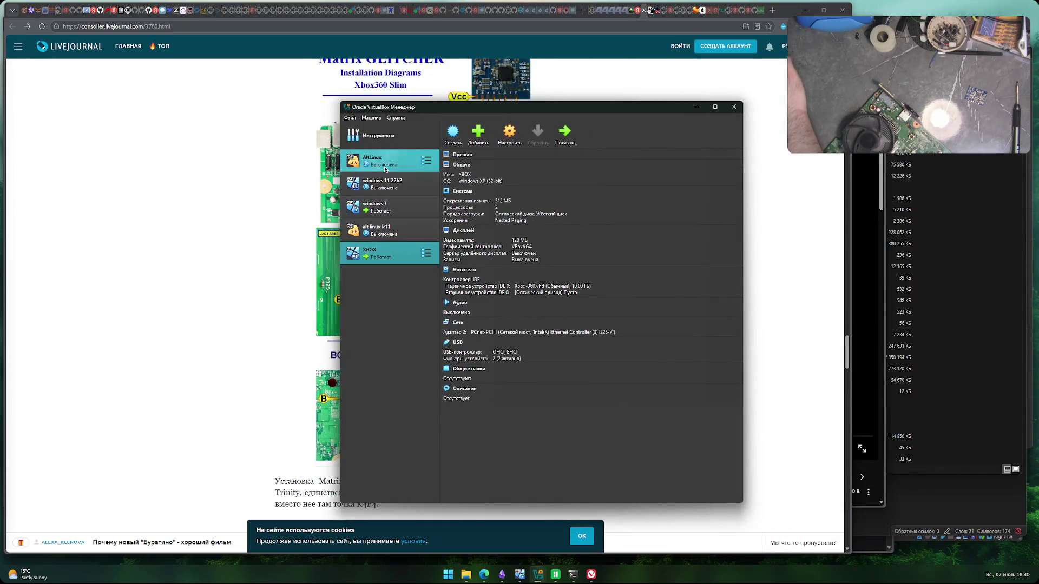
left_click(386, 162)
left_click(511, 135)
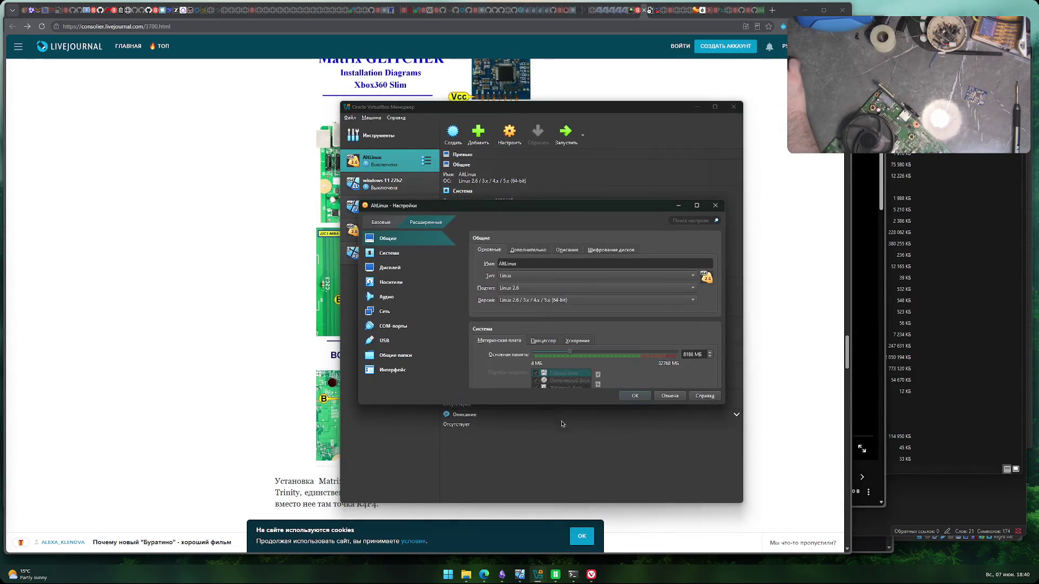
left_click_drag(586, 209, 575, 113)
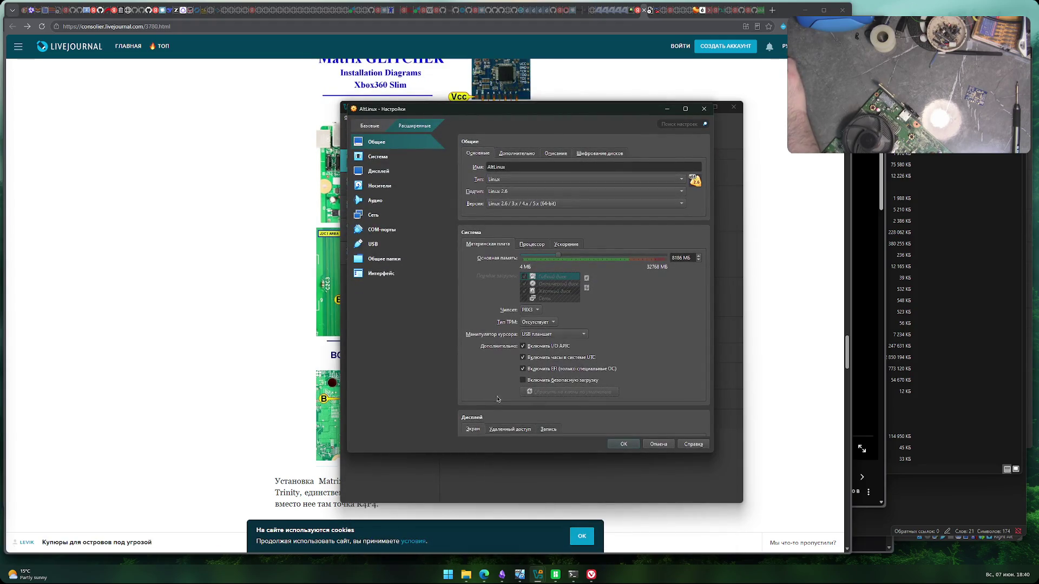
left_click(531, 244)
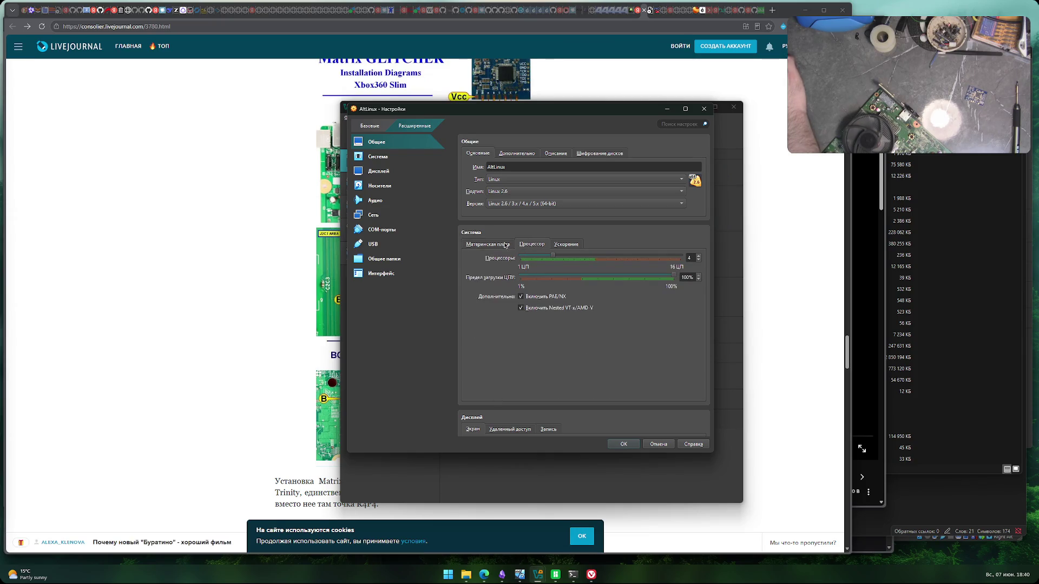
left_click(505, 245)
scroll(505, 245, "down", 4)
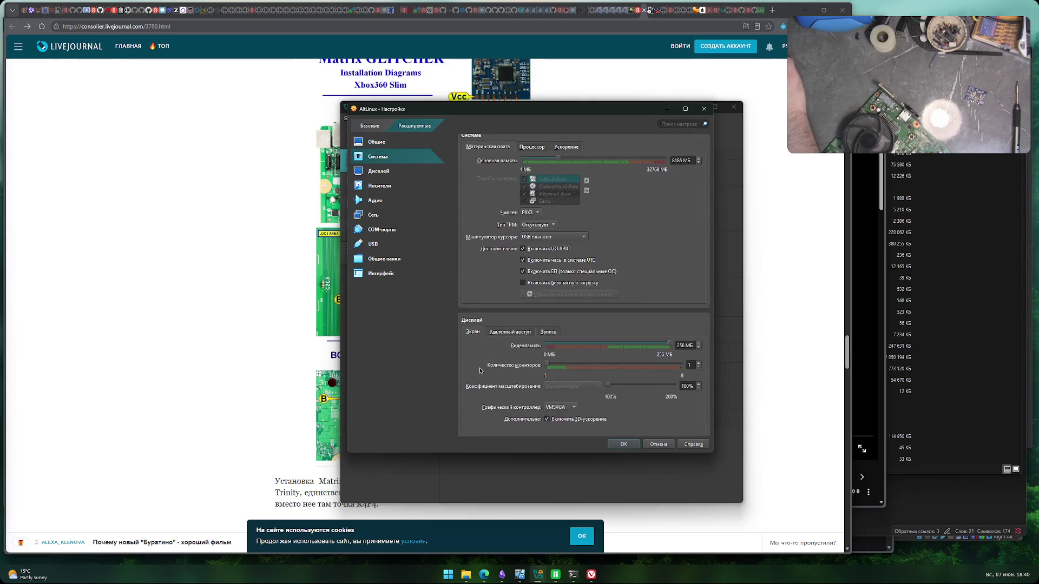
scroll(479, 371, "up", 4)
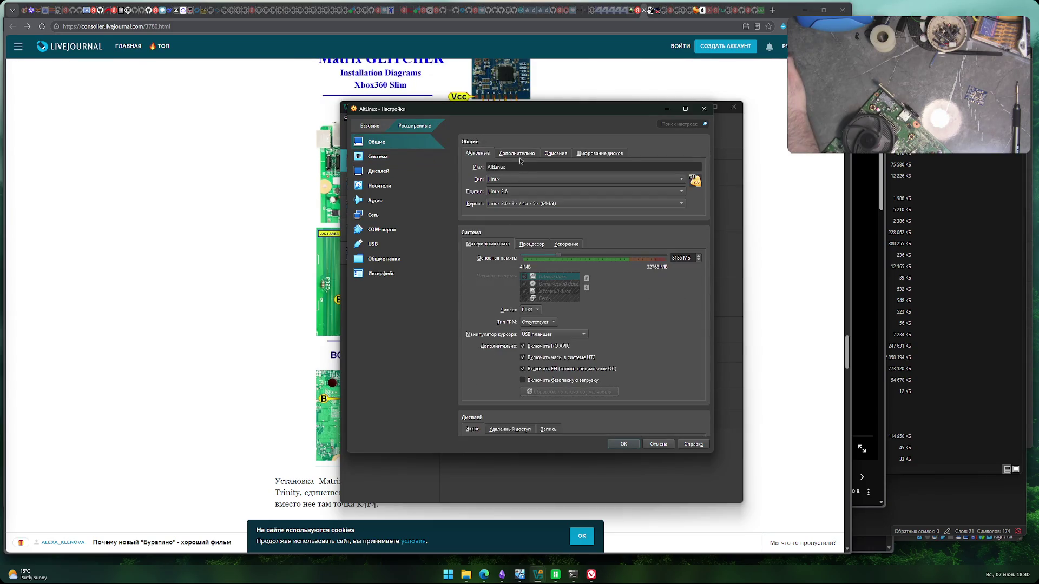
scroll(492, 324, "down", 10)
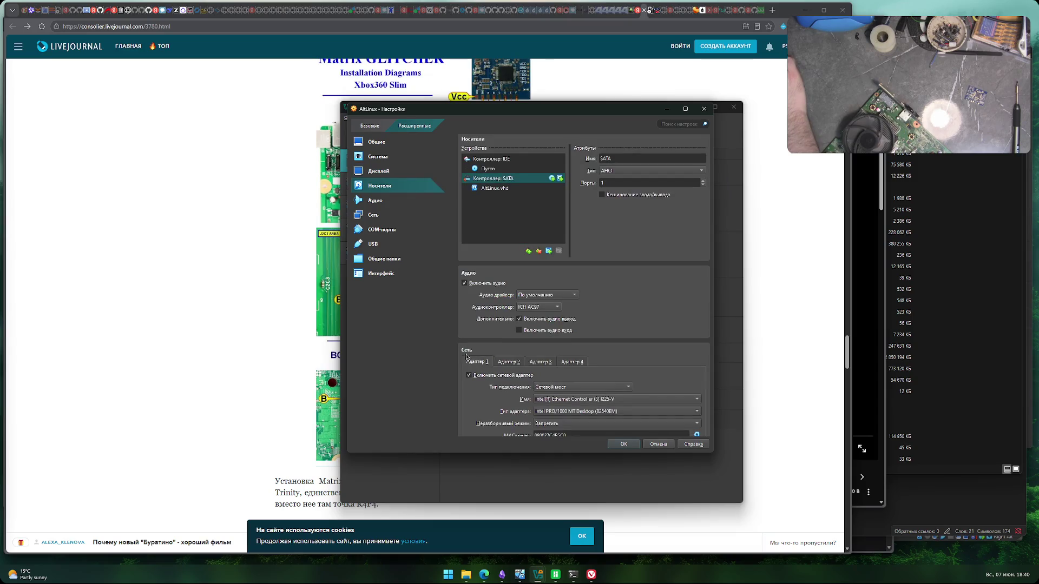
scroll(456, 357, "down", 8)
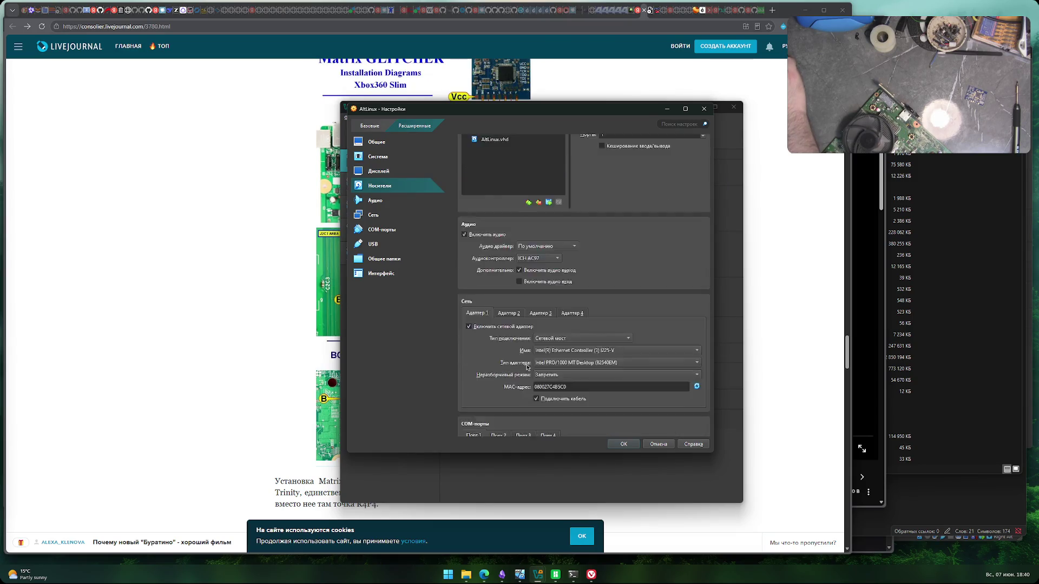
scroll(505, 369, "up", 15)
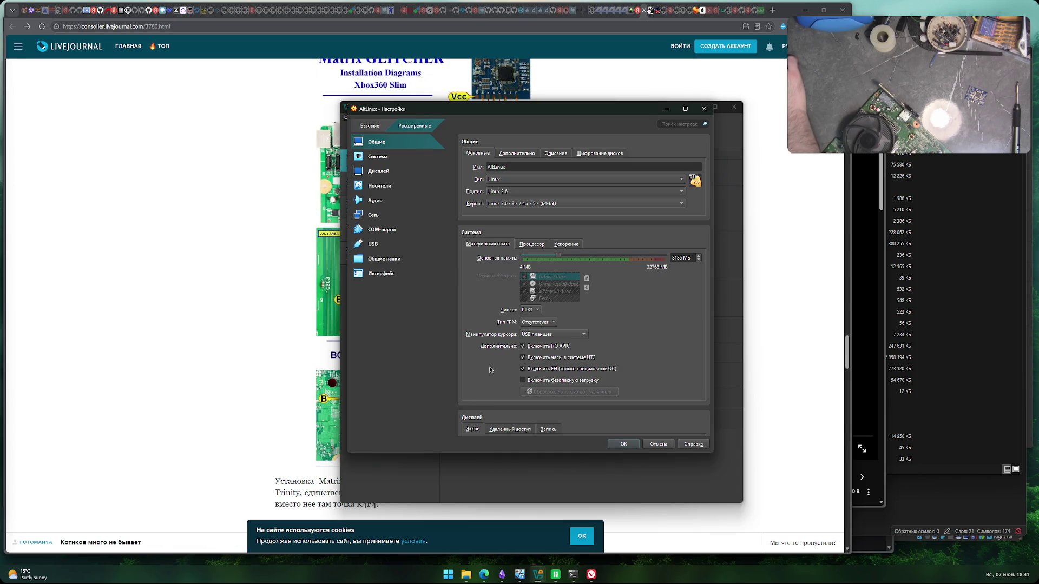
left_click(533, 245)
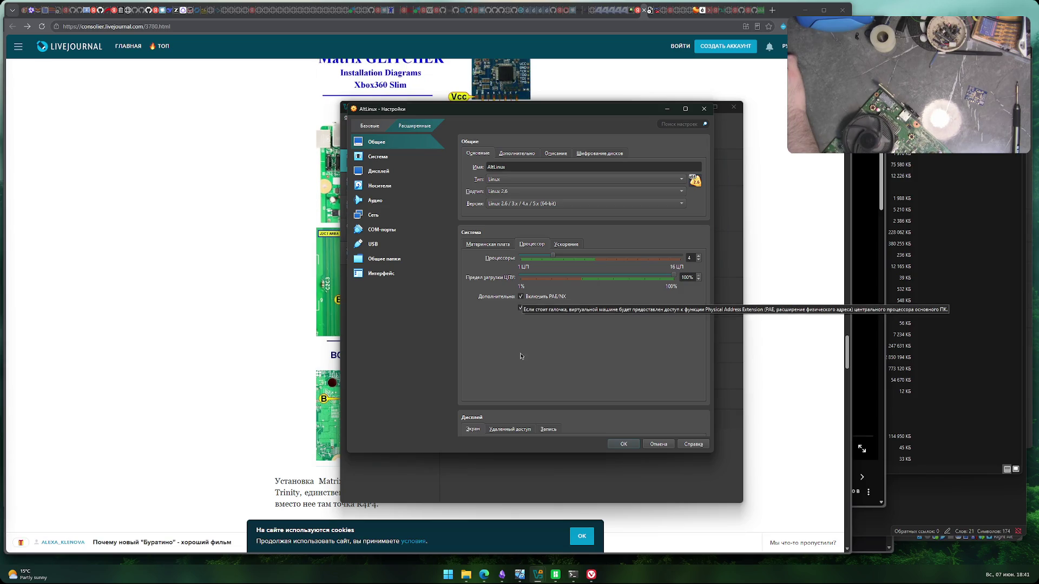
left_click(565, 244)
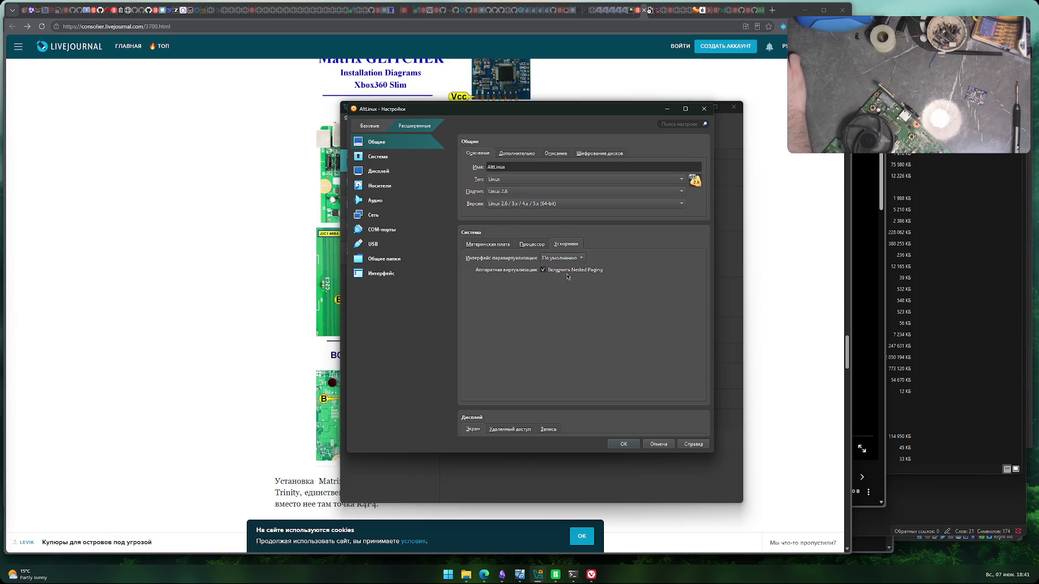
left_click(533, 245)
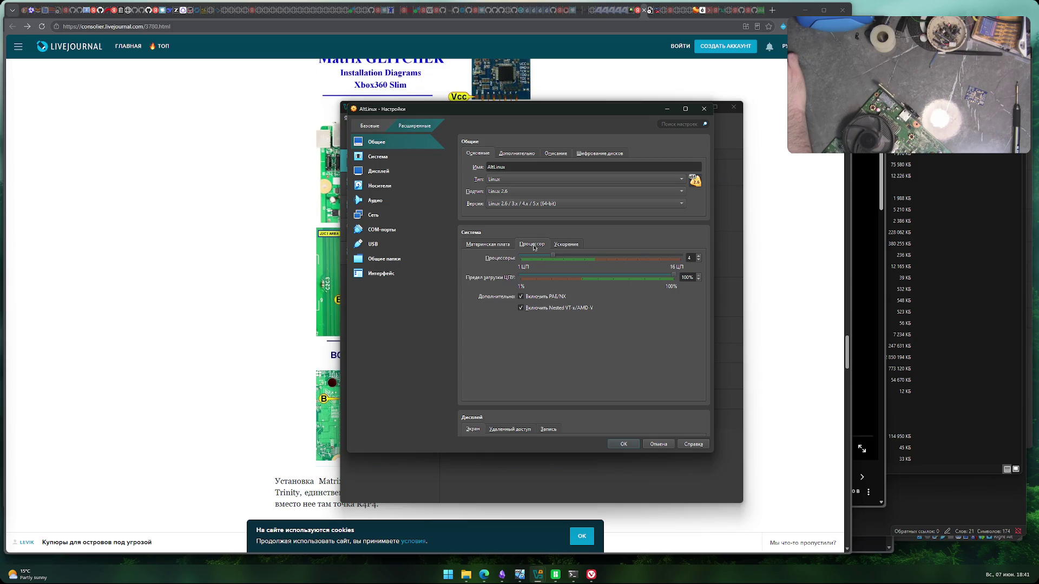
left_click(498, 246)
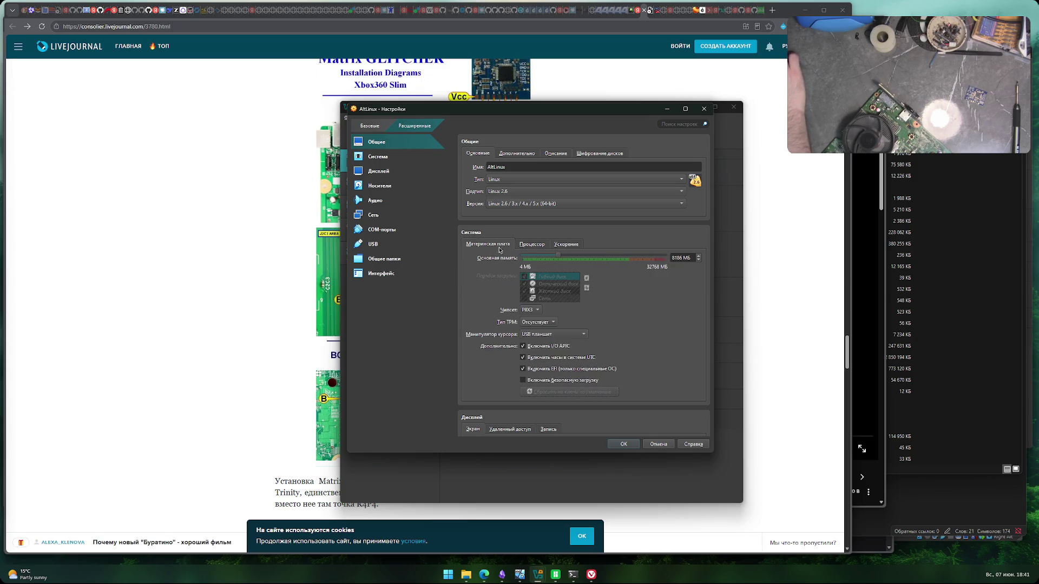
scroll(477, 303, "down", 1)
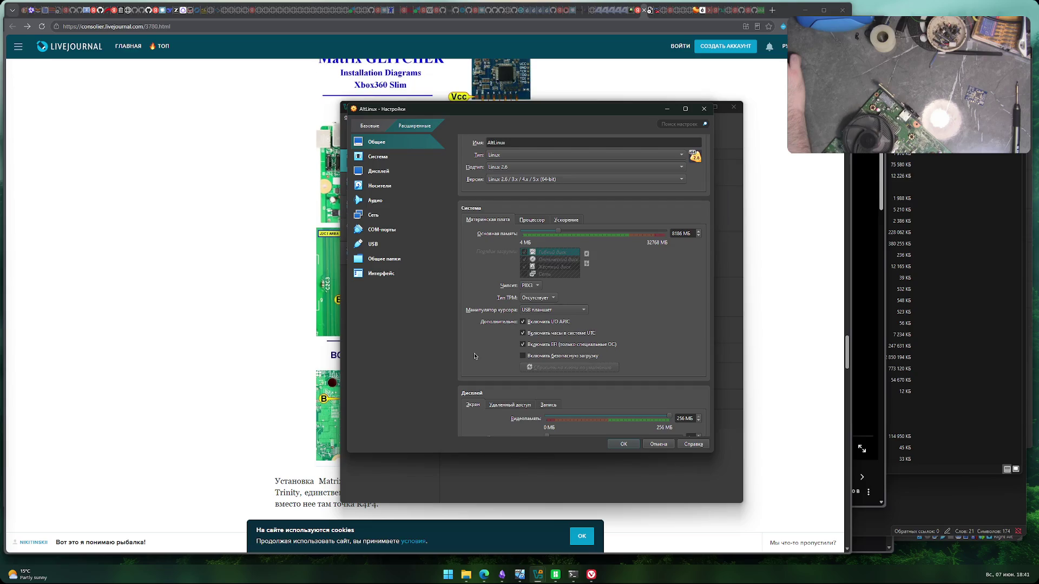
scroll(477, 362, "down", 2)
scroll(478, 363, "down", 2)
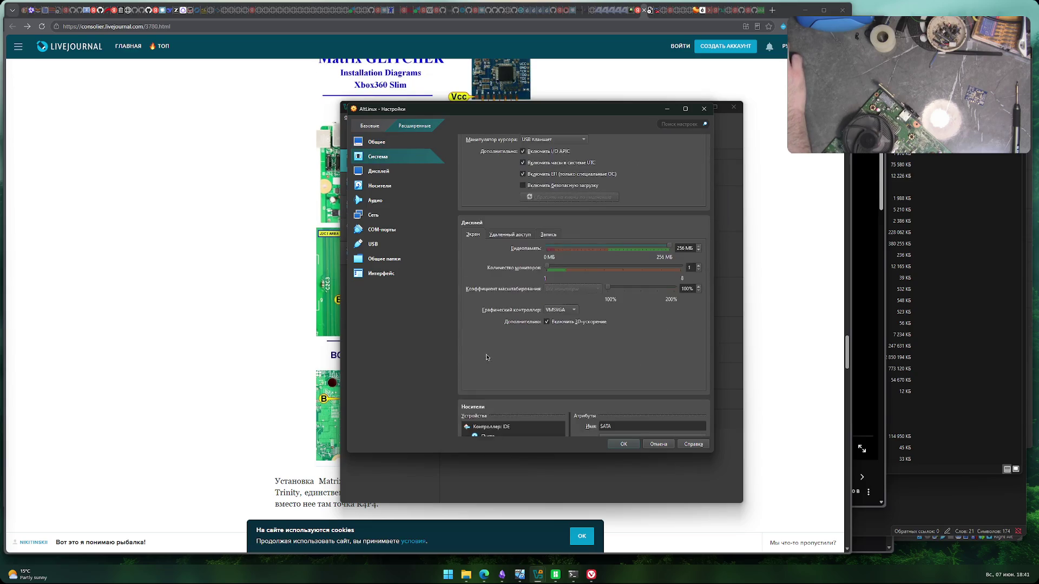
left_click(503, 237)
left_click(548, 235)
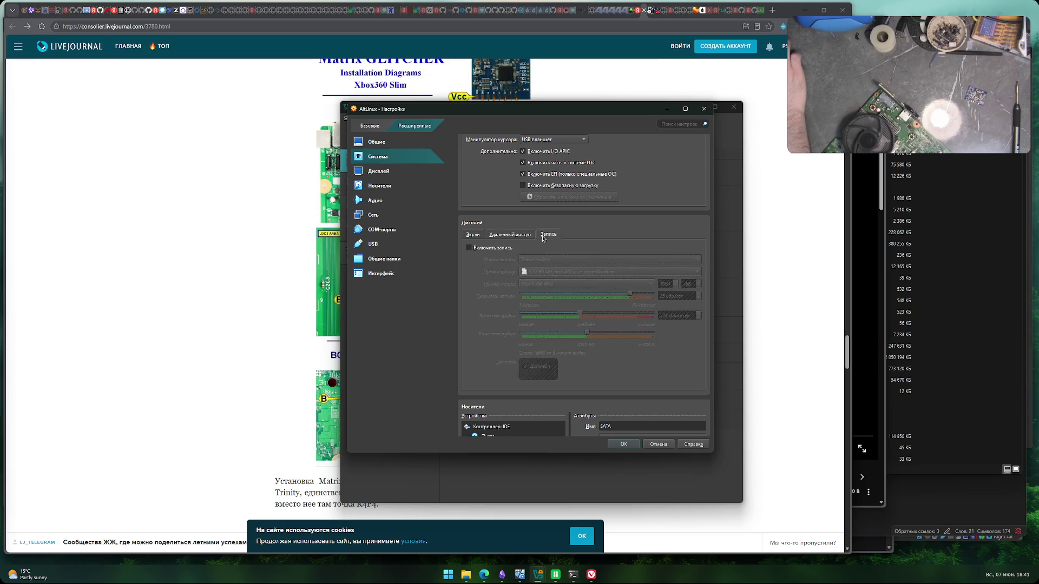
left_click(472, 234)
scroll(498, 349, "down", 3)
scroll(499, 349, "down", 10)
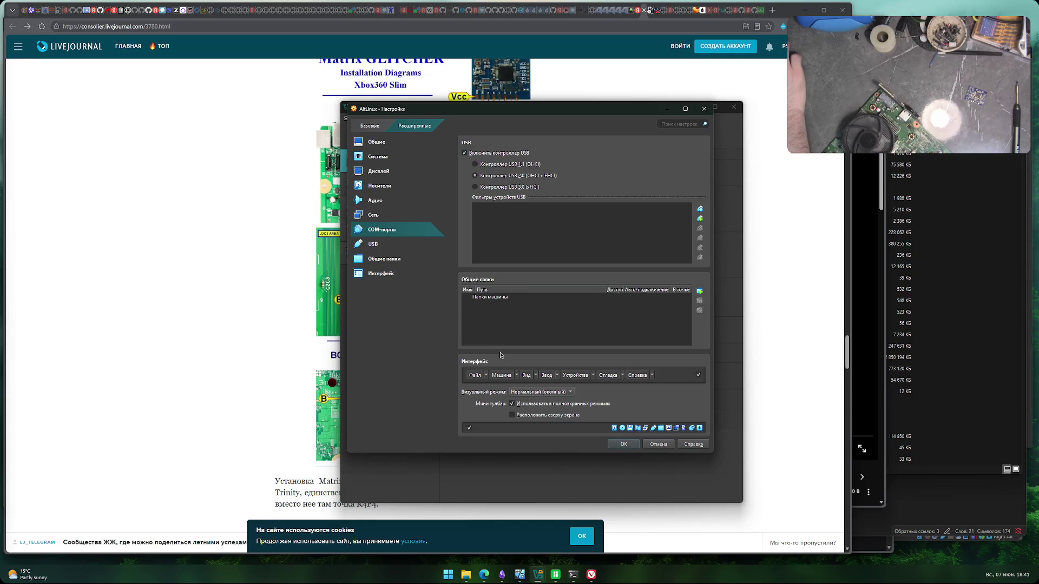
scroll(500, 346, "up", 10)
scroll(503, 344, "up", 4)
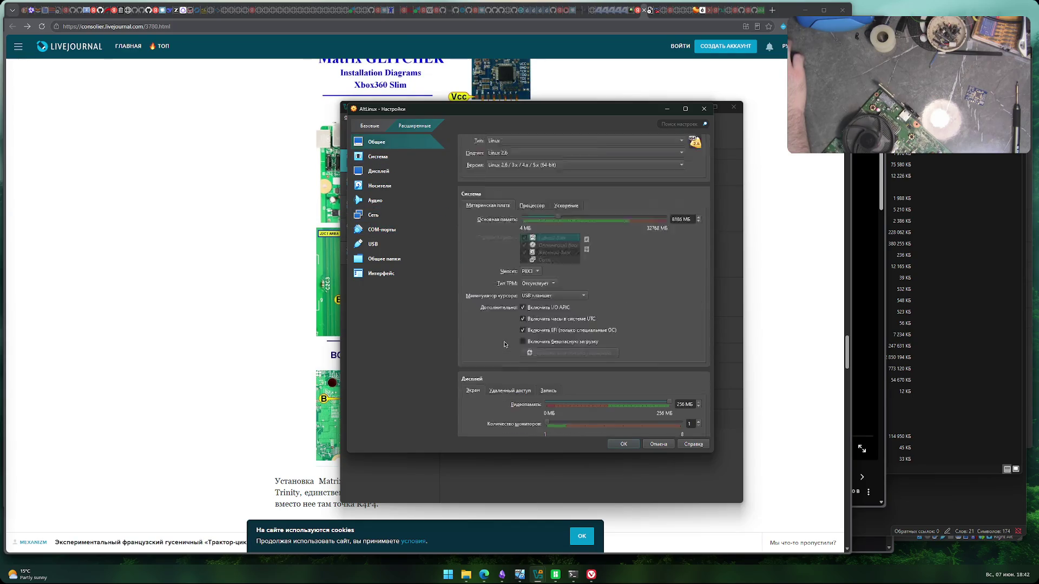
left_click(518, 153)
left_click(555, 154)
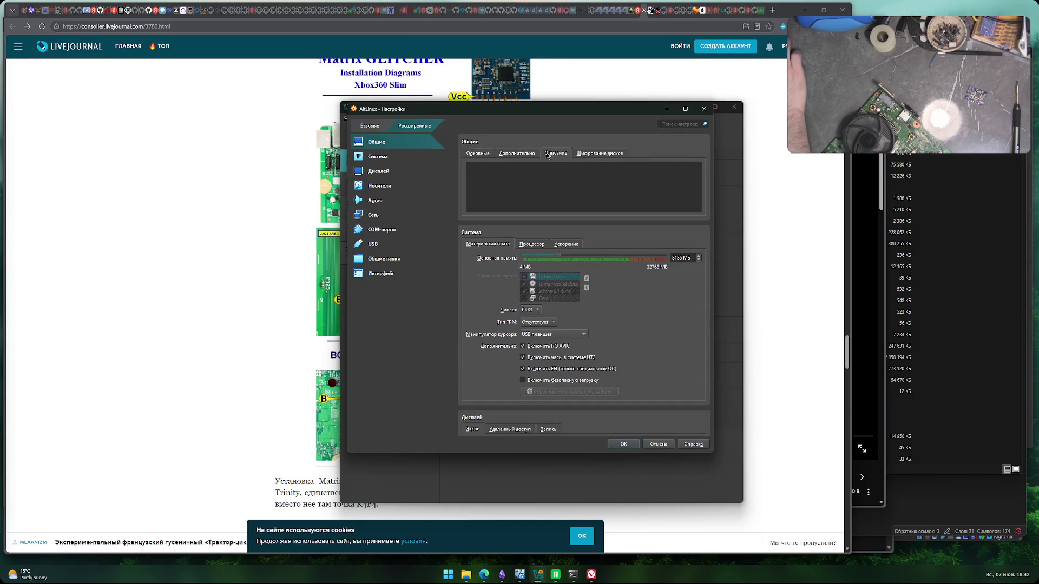
left_click(600, 154)
left_click(478, 154)
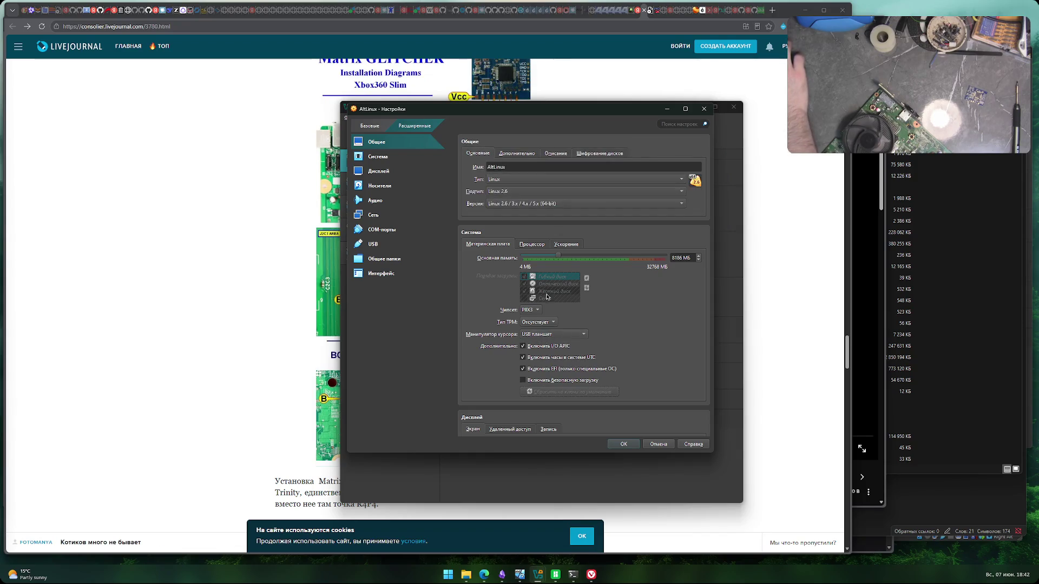
left_click(528, 244)
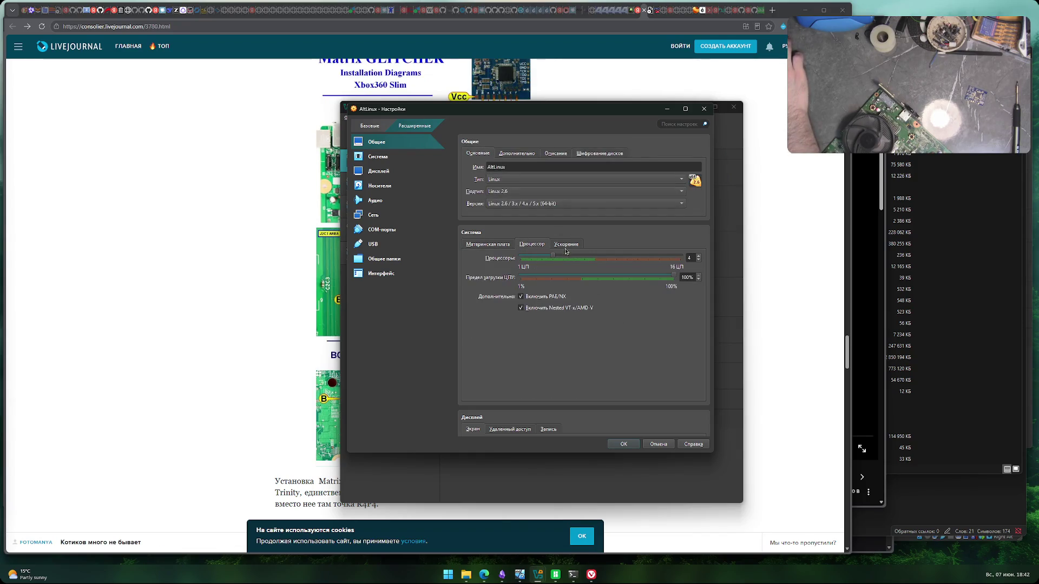
left_click(489, 243)
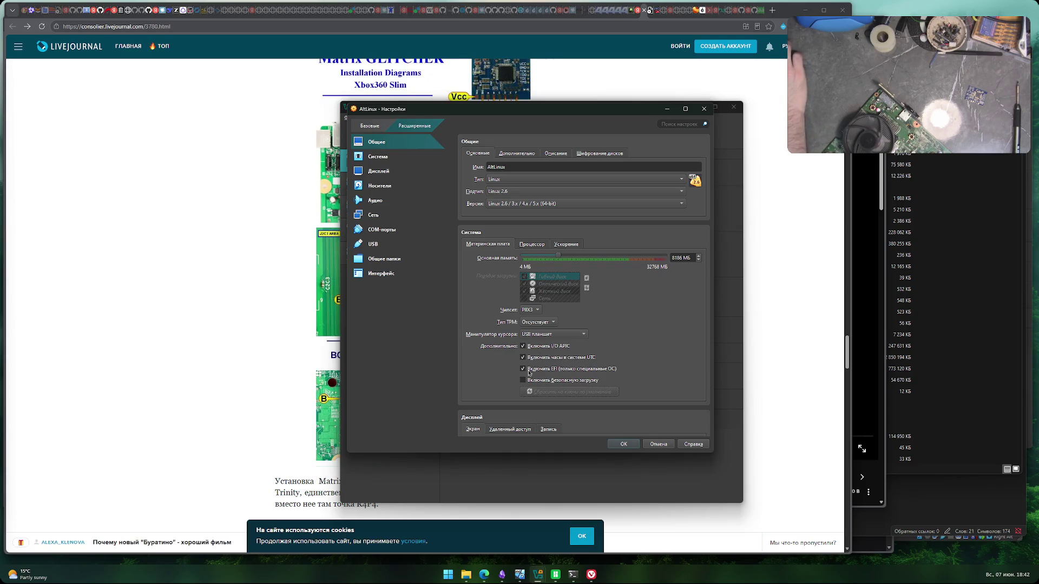
- Close the AltLinux settings with OK, then close the VirtualBox Manager window
left_click(623, 444)
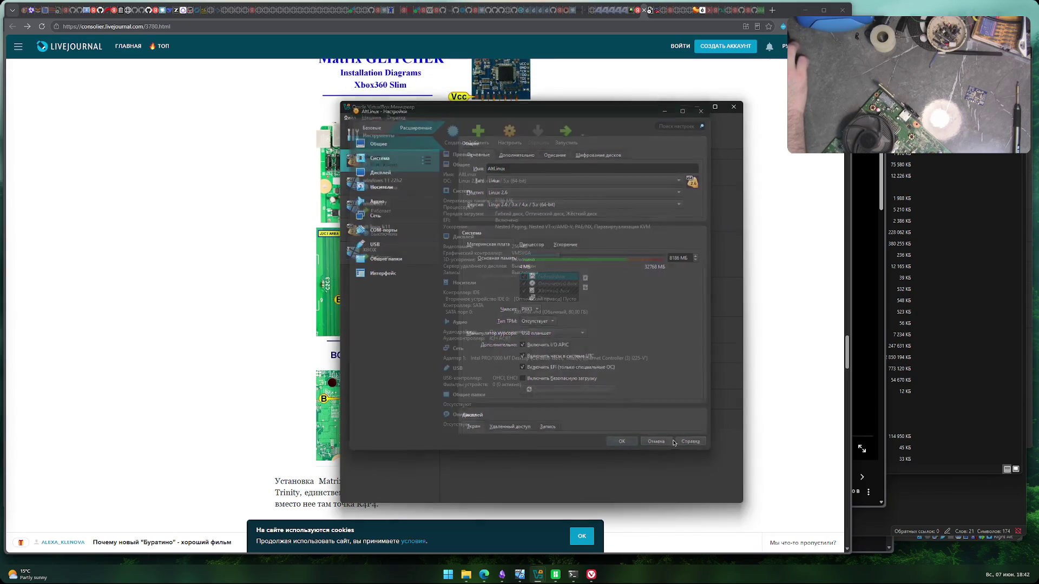
left_click(732, 108)
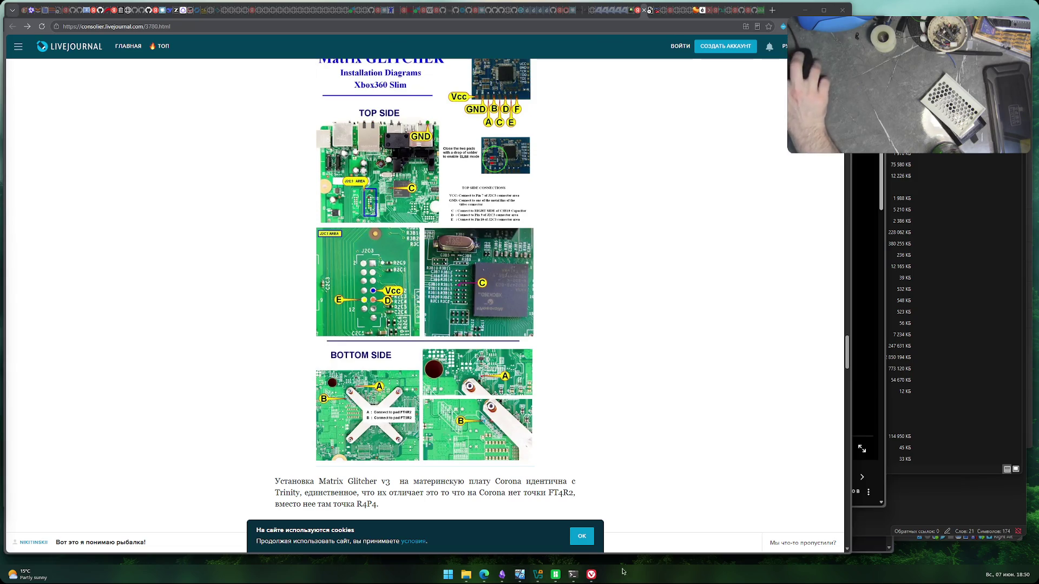
left_click(591, 575)
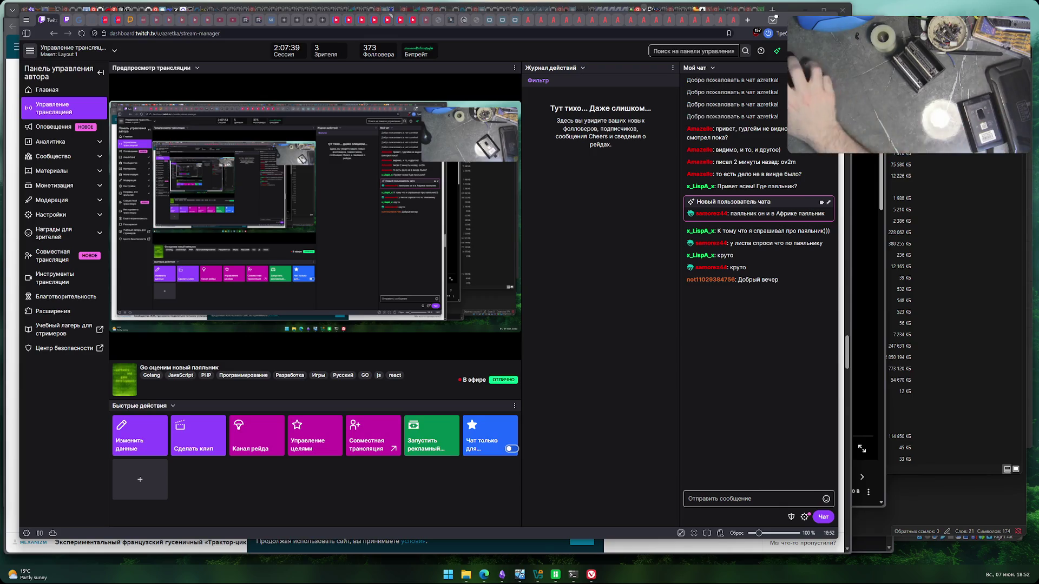
- Bring File Explorer forward and close the empty system-reserved drive window
mouse_move(465, 575)
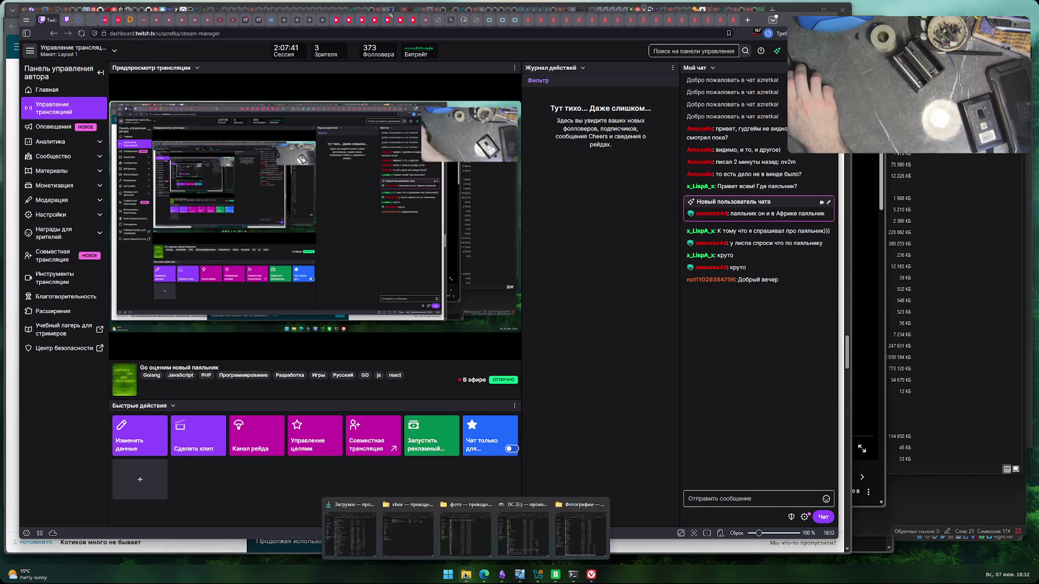
left_click(485, 546)
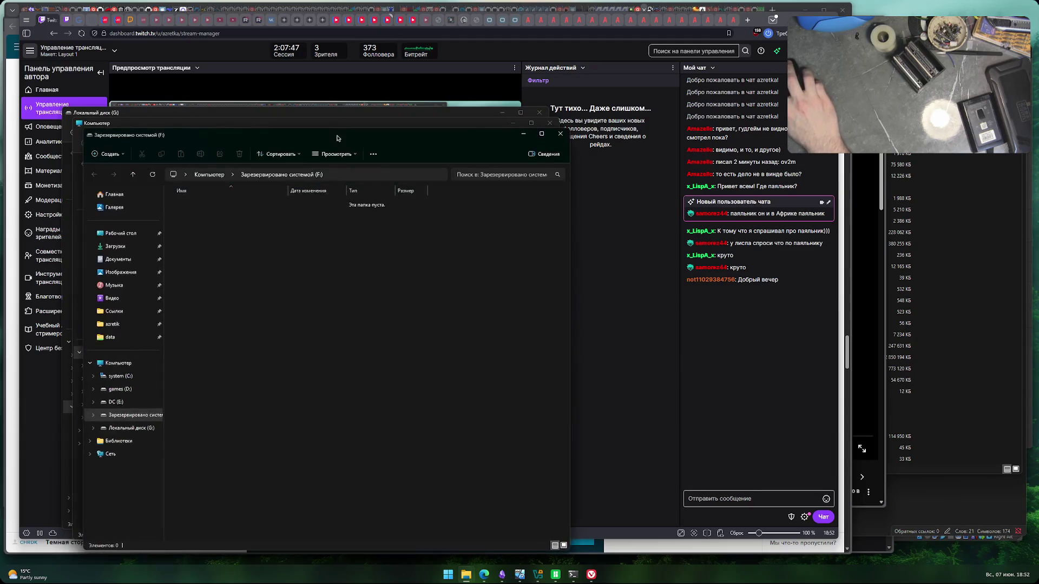
left_click(561, 134)
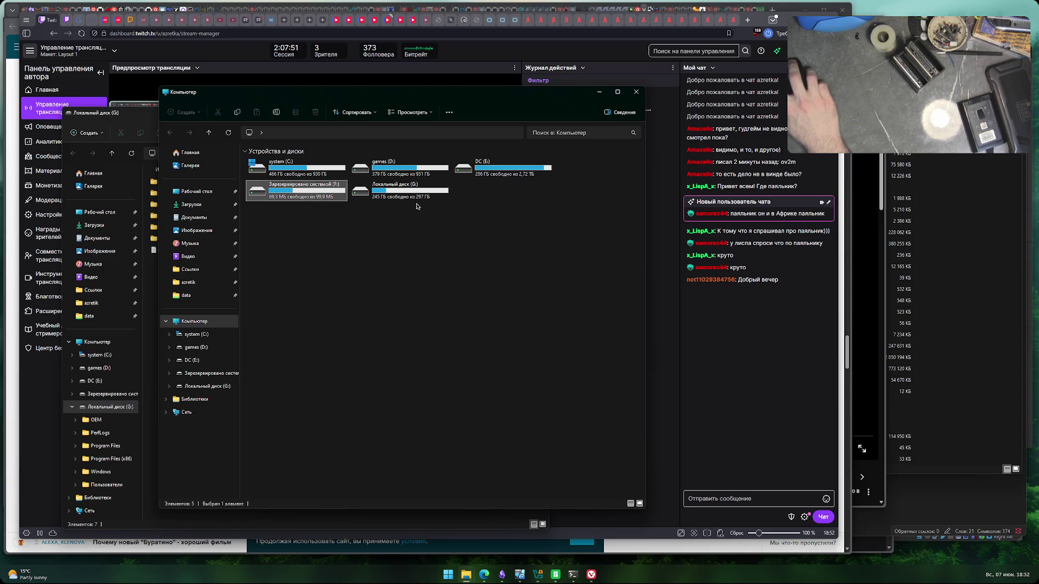
- Open Локальный диск (G:), browse OEM > MUI, and close the extra MUI window
key("Right")
key("Return")
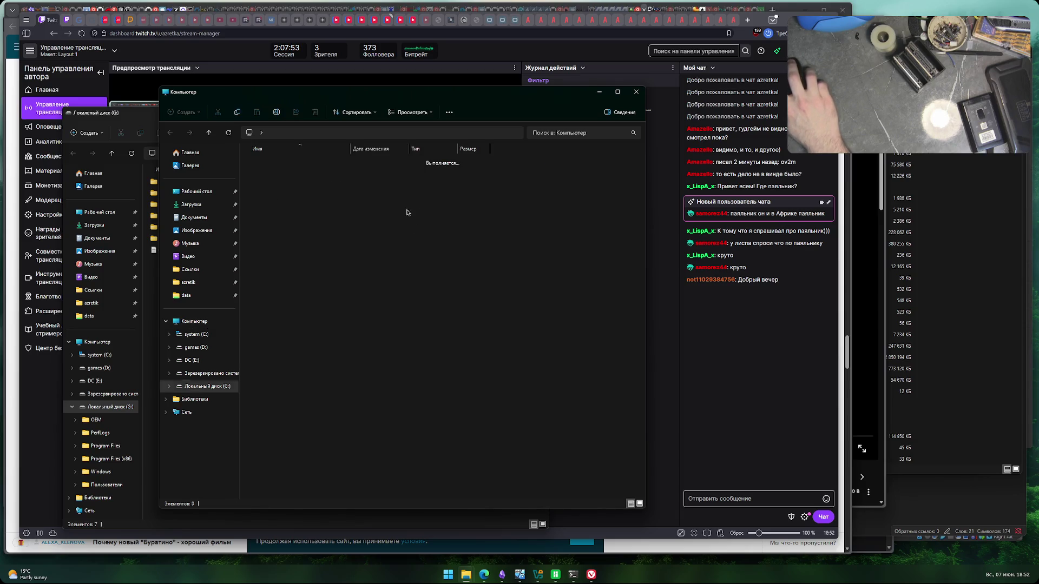
key("End")
key("Home")
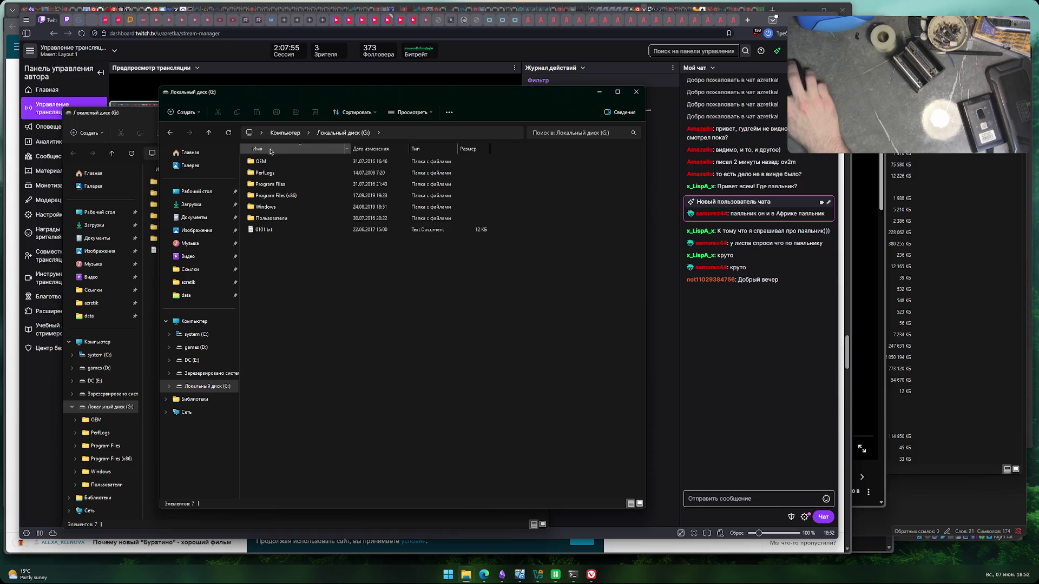
key("Return")
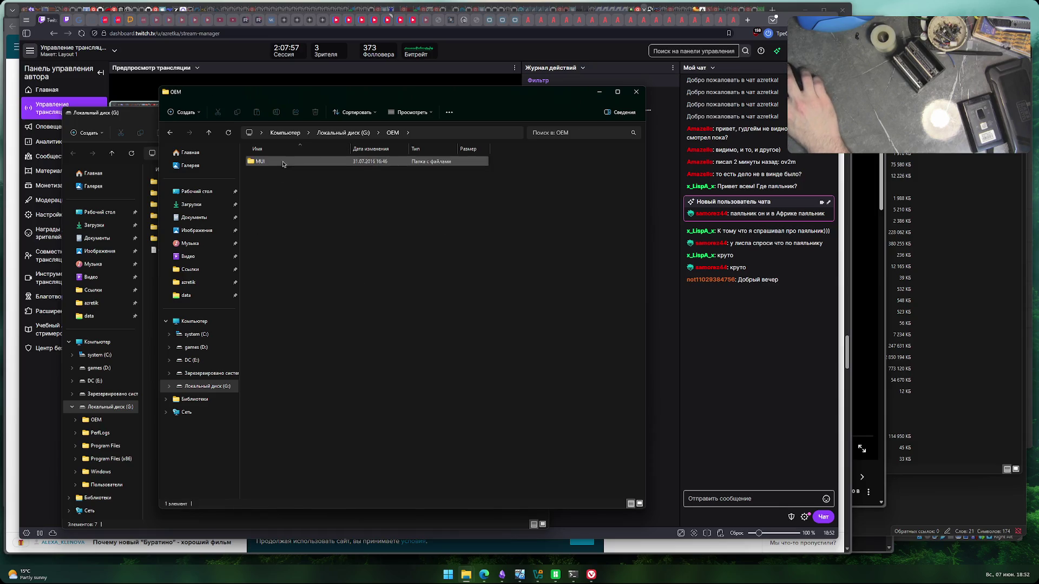
double_click(284, 162)
left_click(394, 133)
key("ctrl+w")
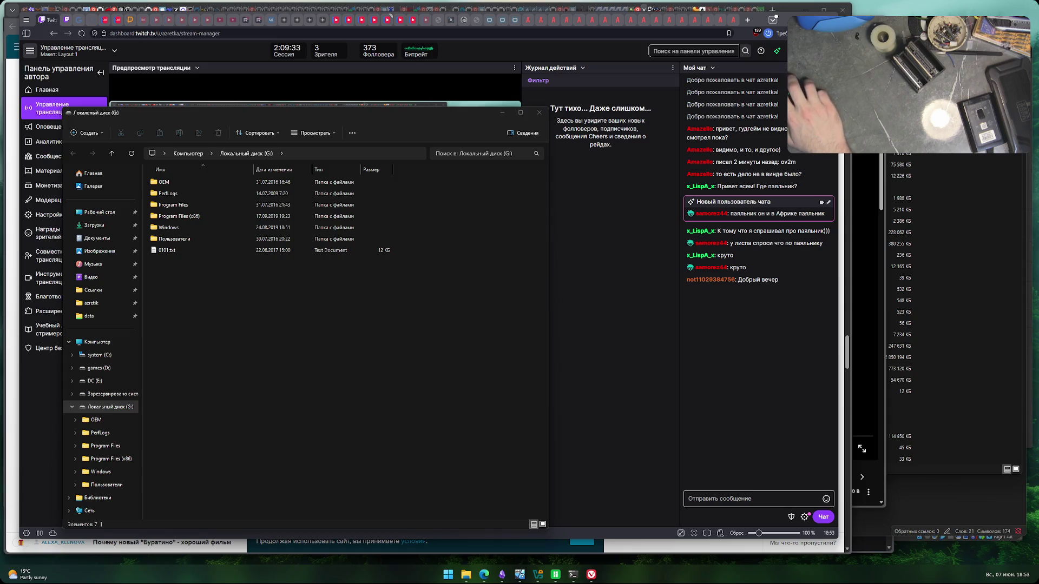
- Switch to Obsidian, collapse Удаленные сервера, and open the RGH2 note under xbox 360 rgh
left_click(503, 575)
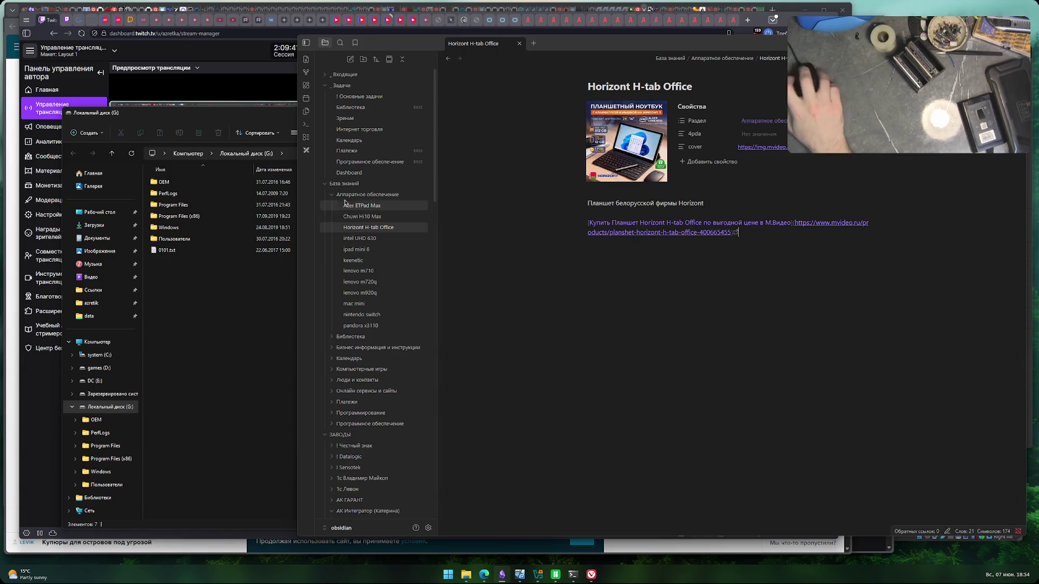
scroll(363, 294, "down", 6)
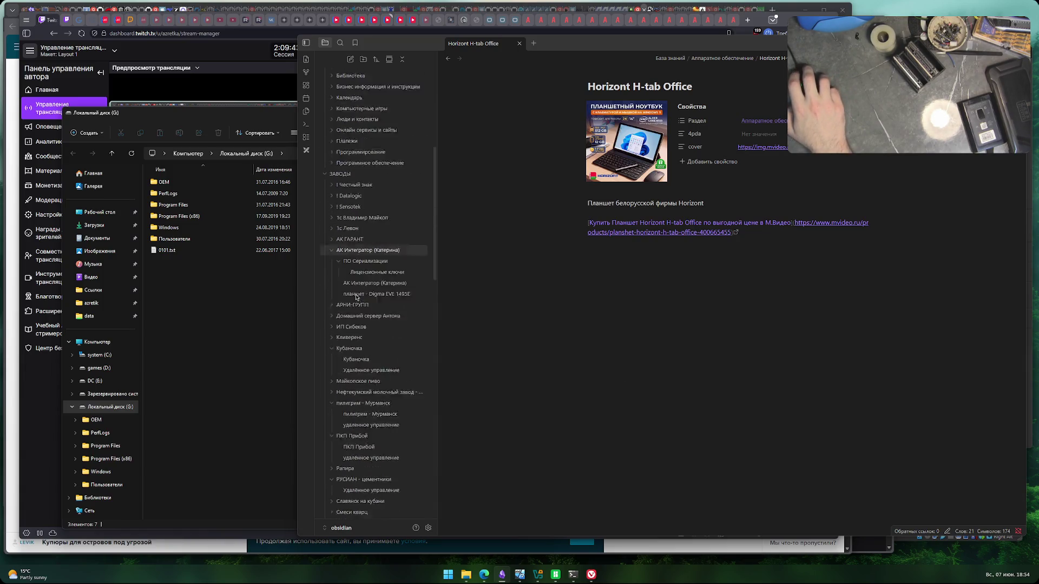
scroll(364, 294, "down", 5)
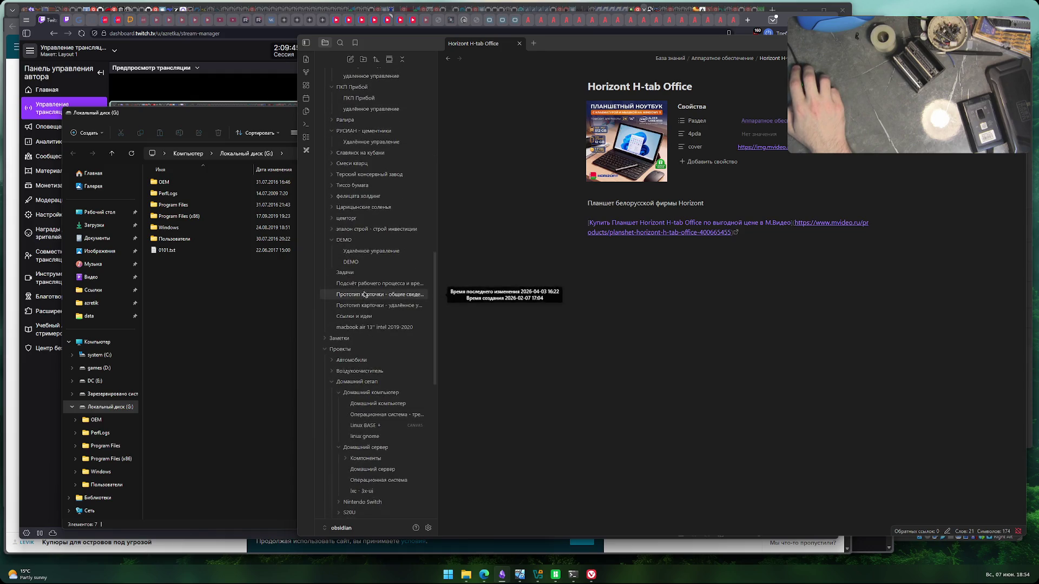
scroll(363, 294, "down", 8)
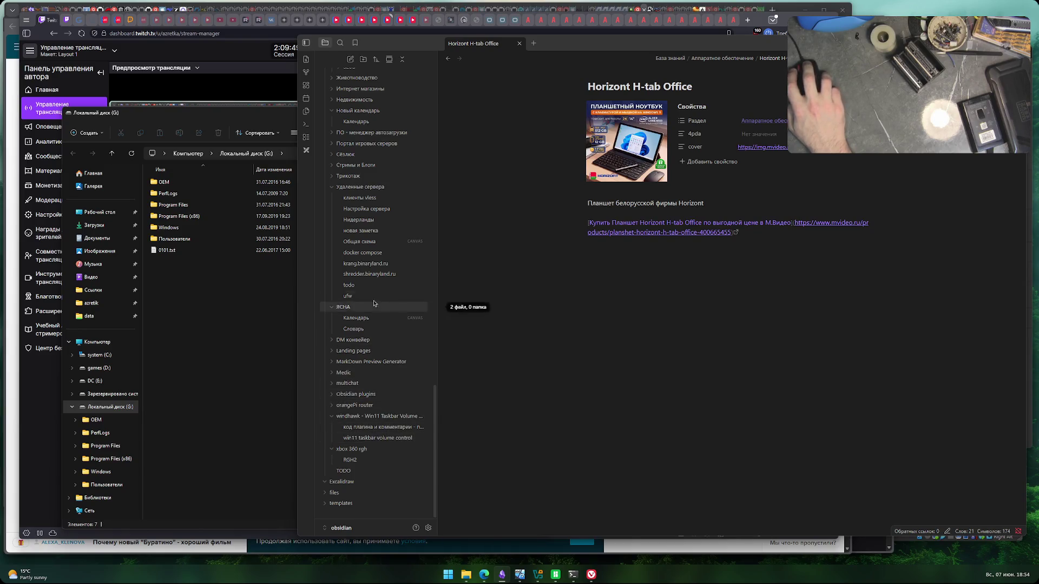
left_click(360, 187)
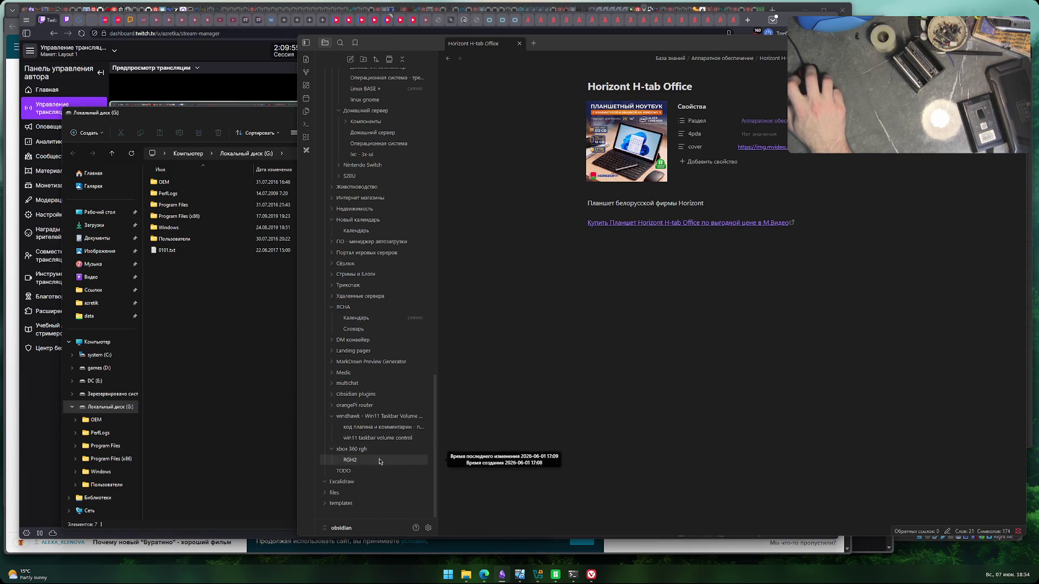
left_click(381, 458)
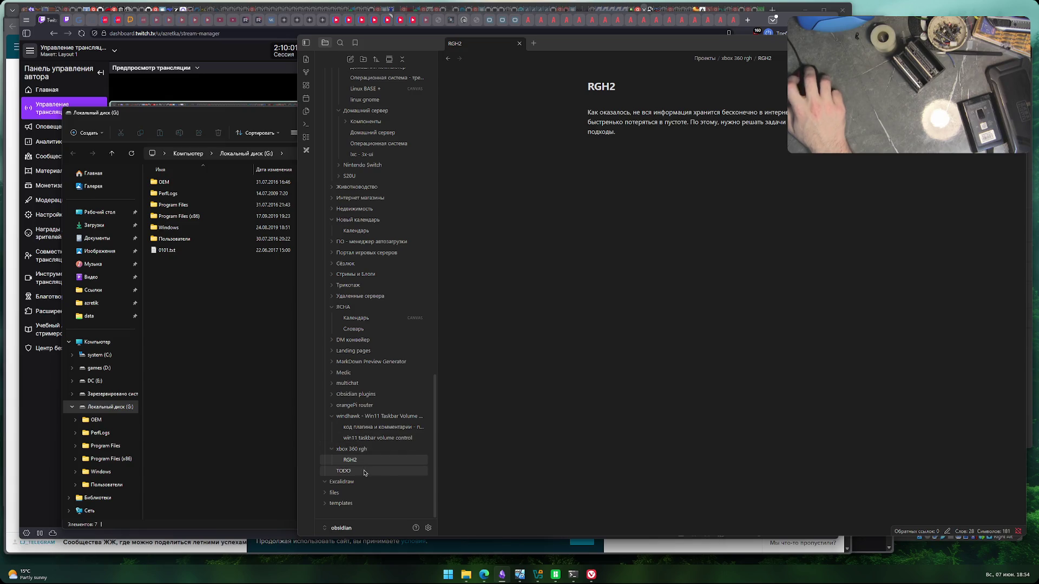
- Open the TODO note, then collapse the База знаний folder at the top of the file tree
left_click(365, 474)
scroll(374, 444, "up", 3)
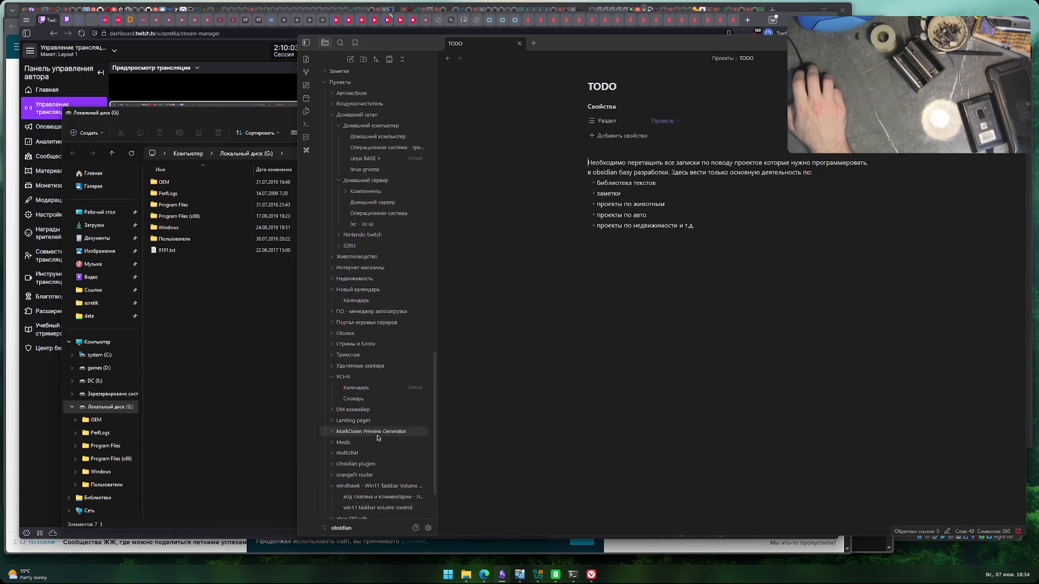
scroll(377, 433, "up", 5)
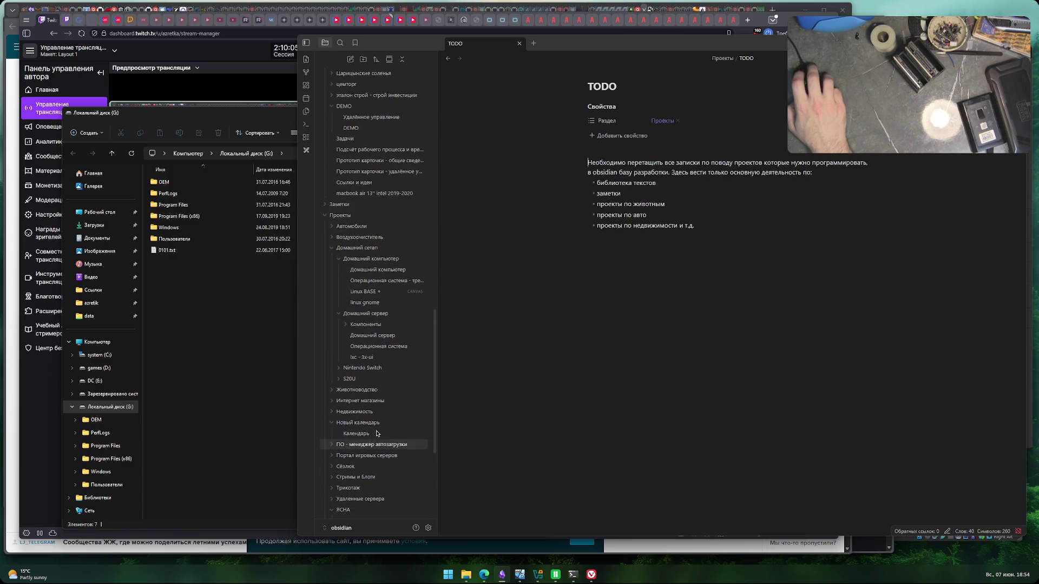
scroll(377, 433, "down", 7)
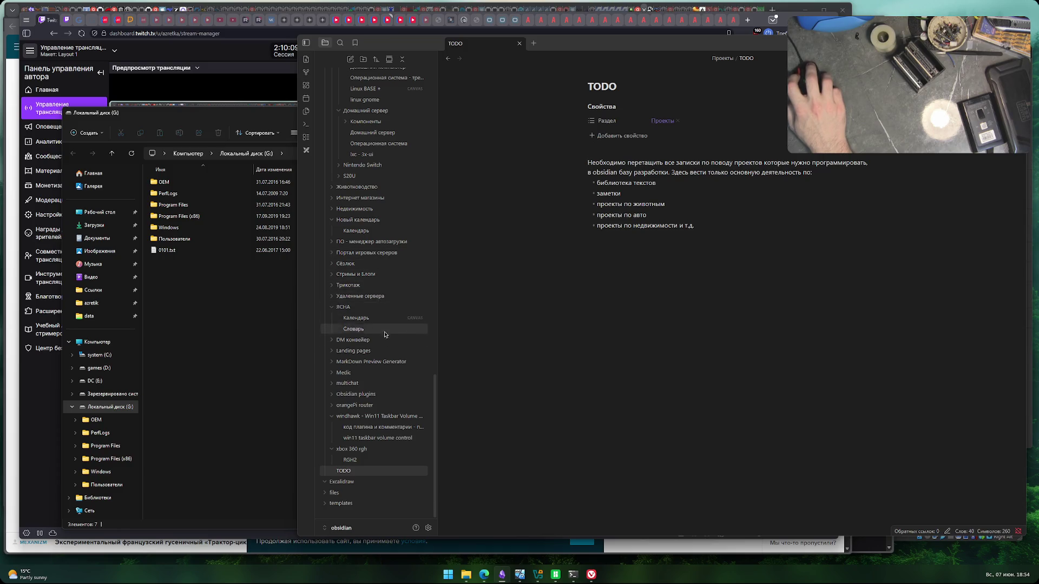
scroll(386, 353, "up", 15)
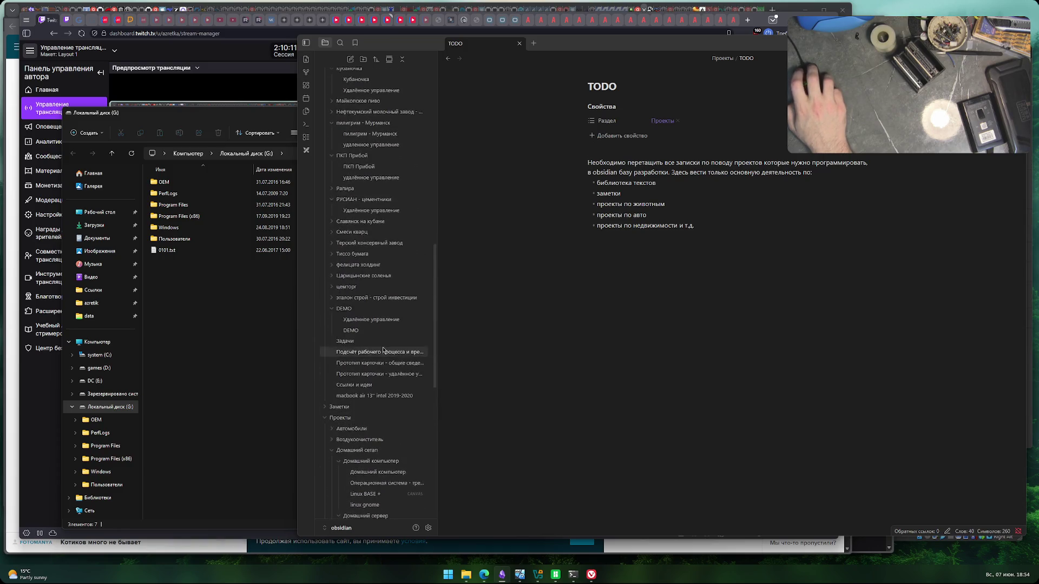
scroll(381, 325, "up", 15)
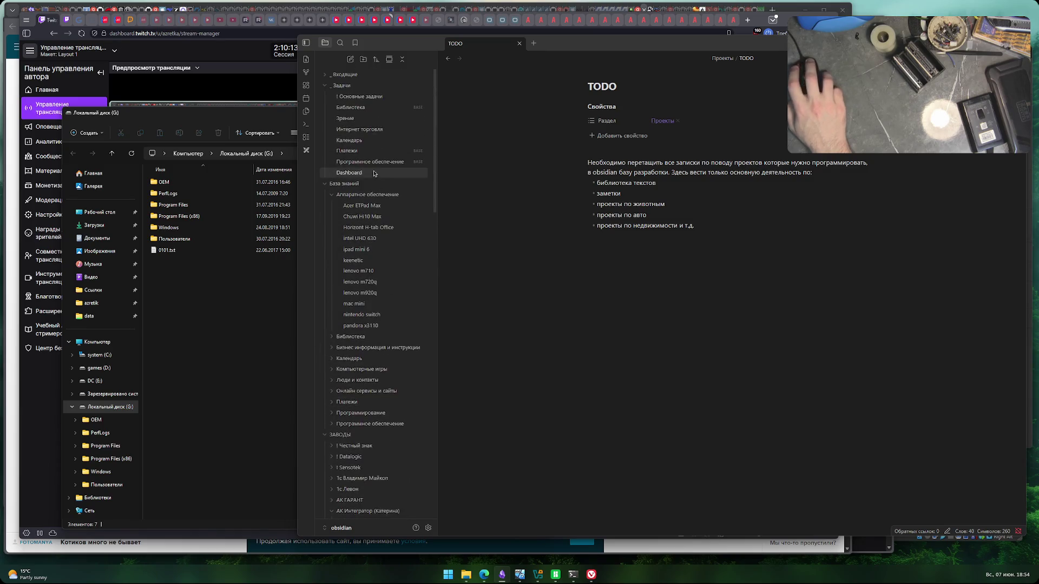
left_click(357, 183)
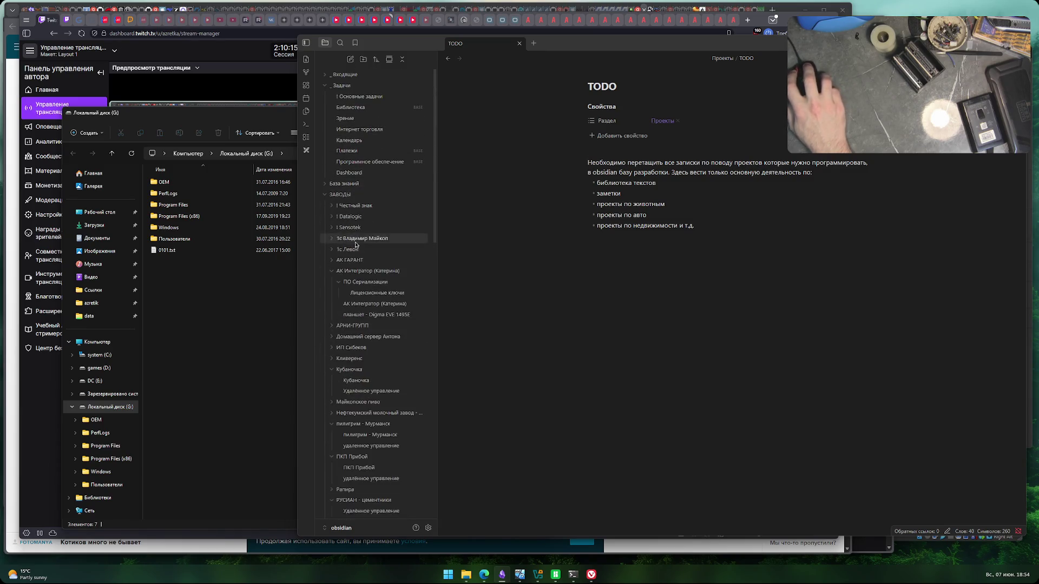
- Collapse the ЗАВОДЫ folder and open the ретро игры note from Заметки
left_click(329, 195)
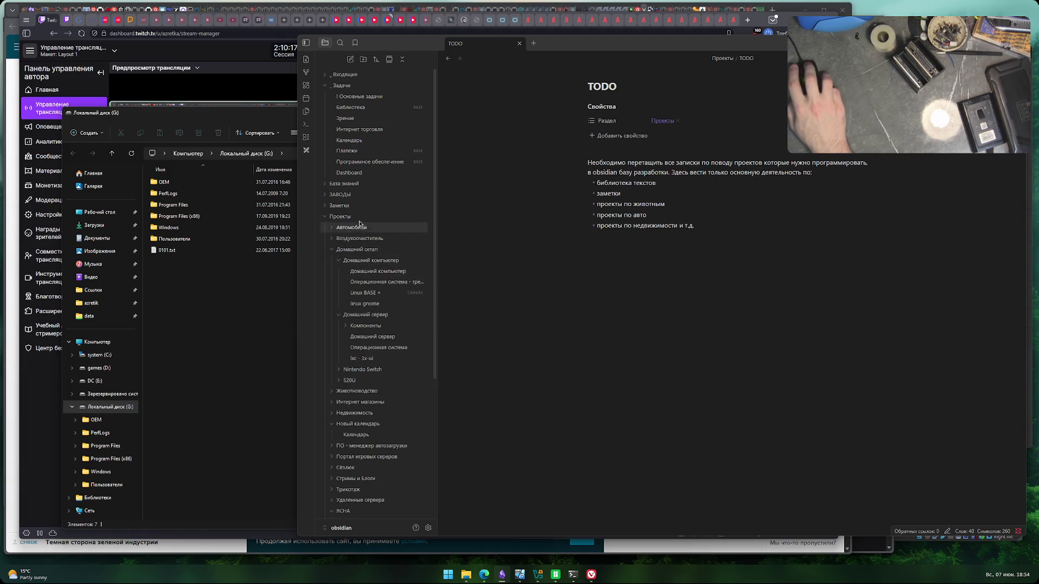
scroll(385, 320, "down", 3)
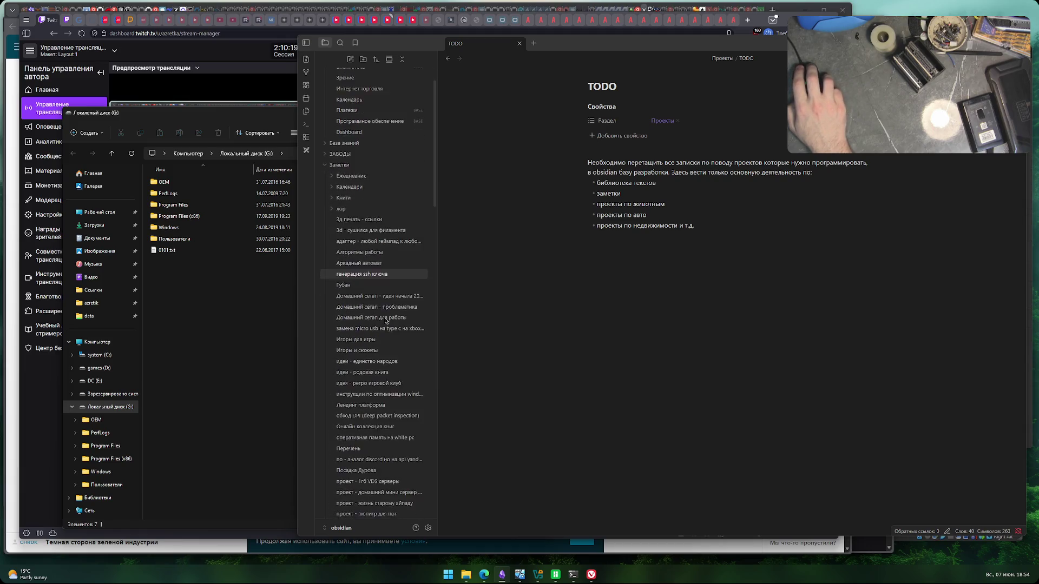
scroll(384, 320, "down", 15)
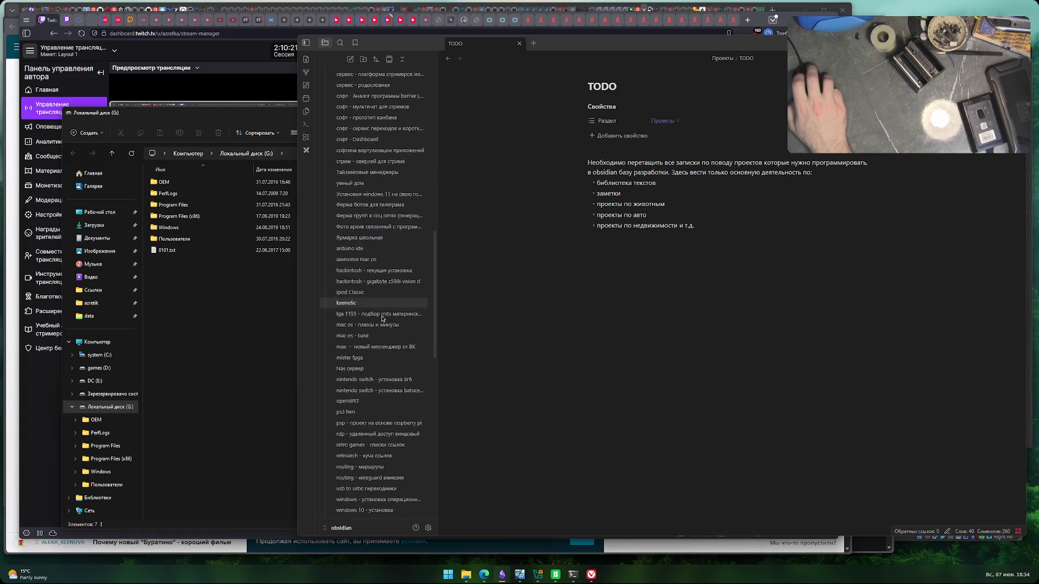
scroll(381, 325, "up", 4)
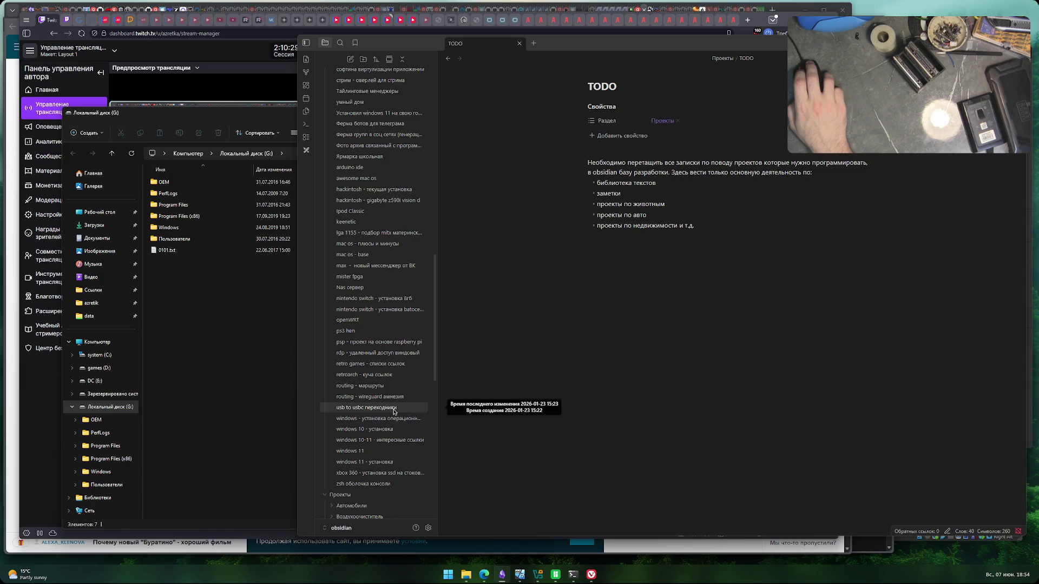
scroll(394, 411, "up", 3)
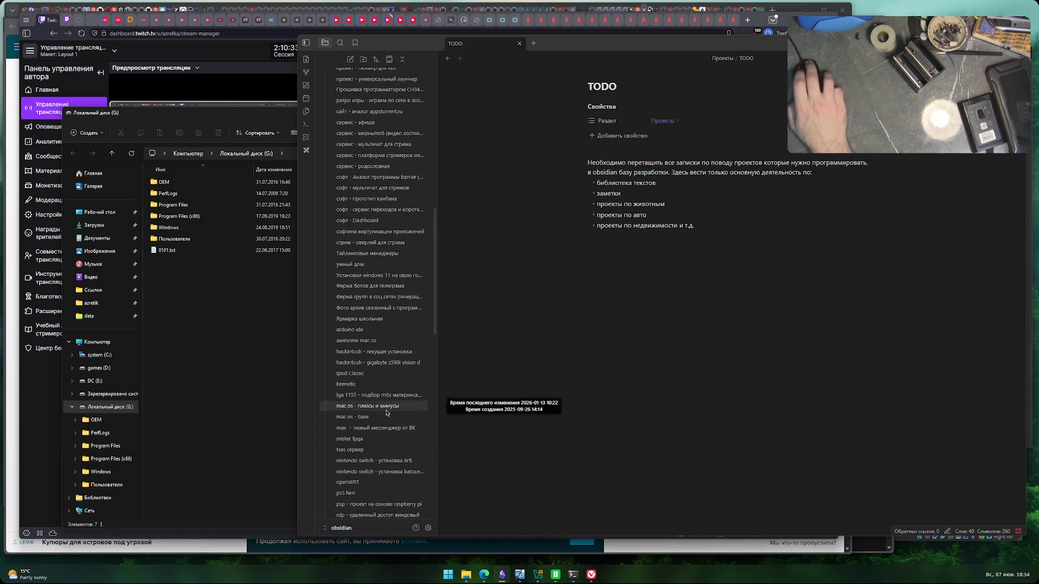
scroll(387, 417, "up", 2)
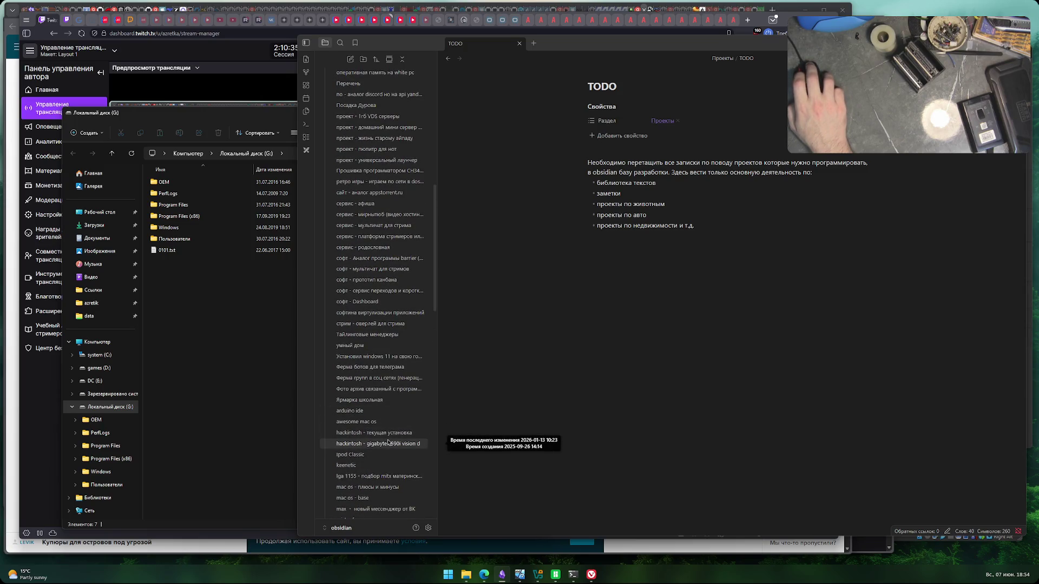
scroll(387, 443, "up", 1)
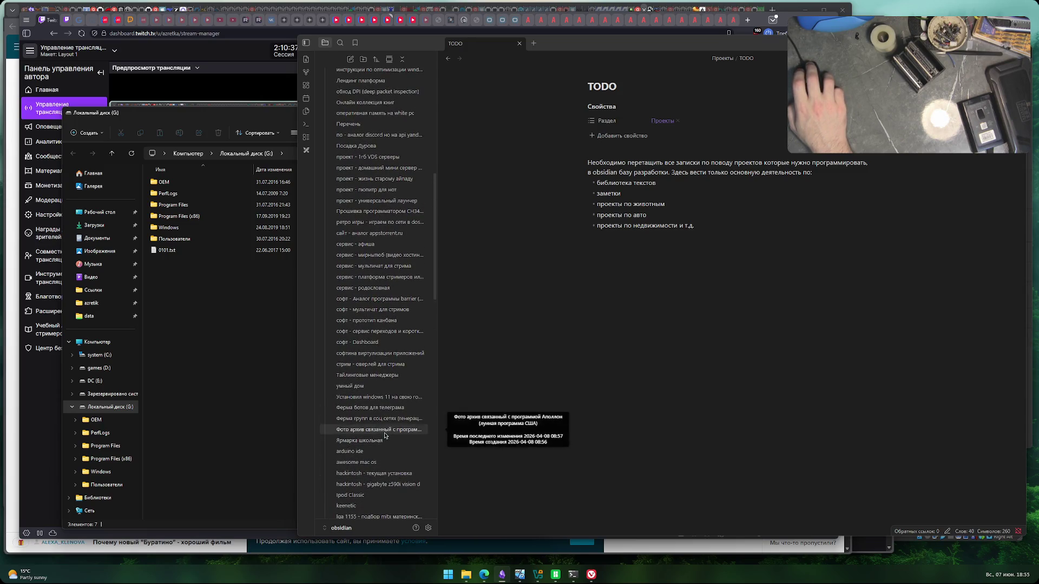
left_click(398, 222)
- Open the Игры для игры note and scroll down to its crossed-out game list
scroll(387, 394, "up", 2)
scroll(386, 393, "up", 1)
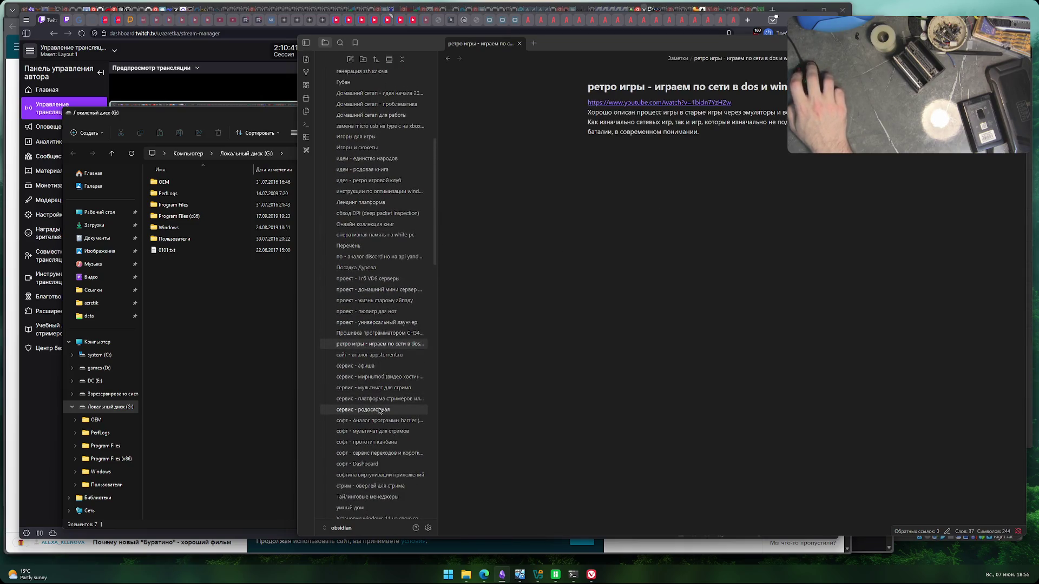
scroll(379, 428, "up", 2)
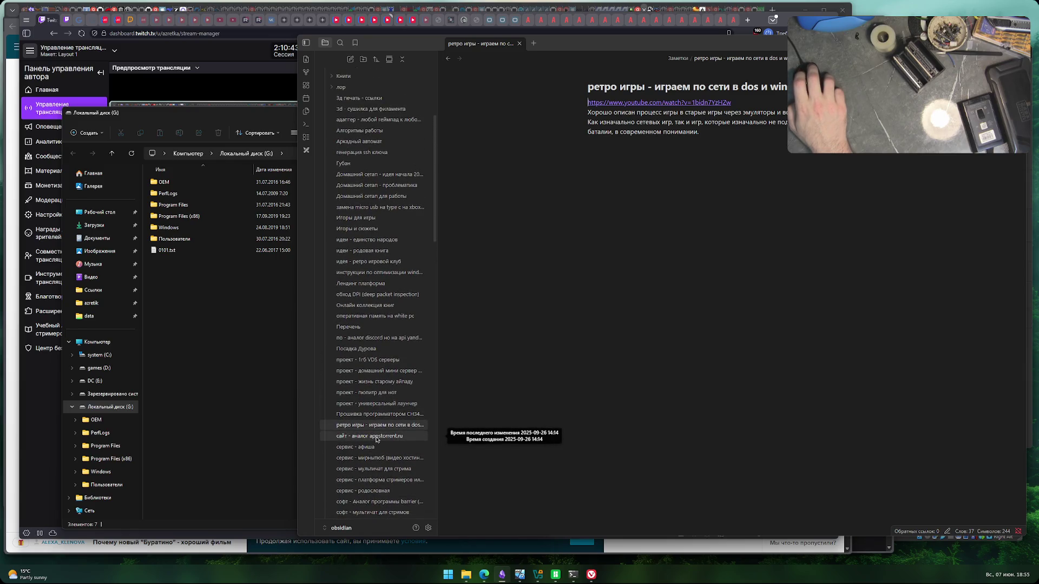
scroll(376, 439, "up", 2)
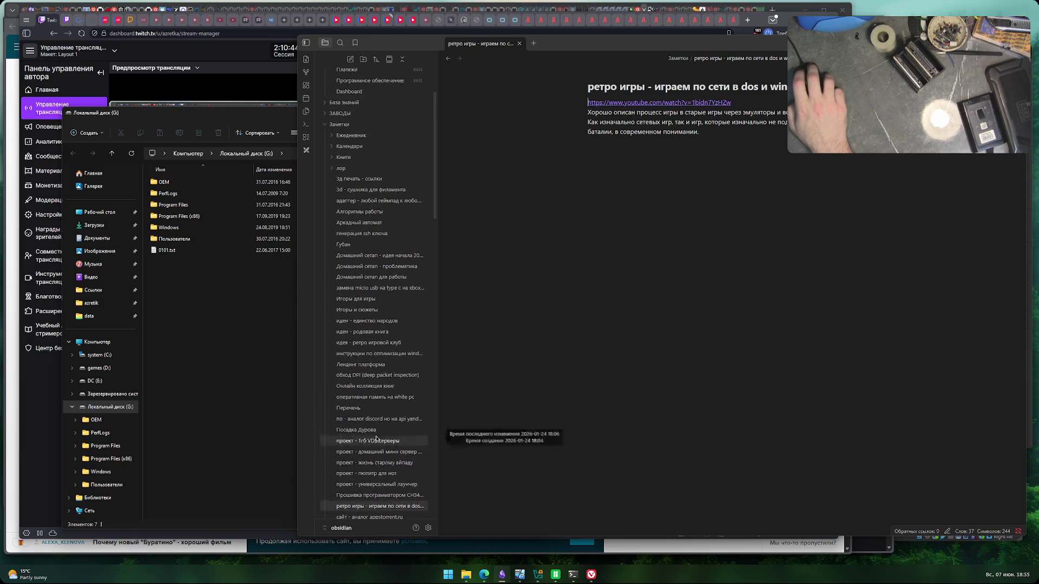
left_click(379, 297)
scroll(662, 371, "down", 10)
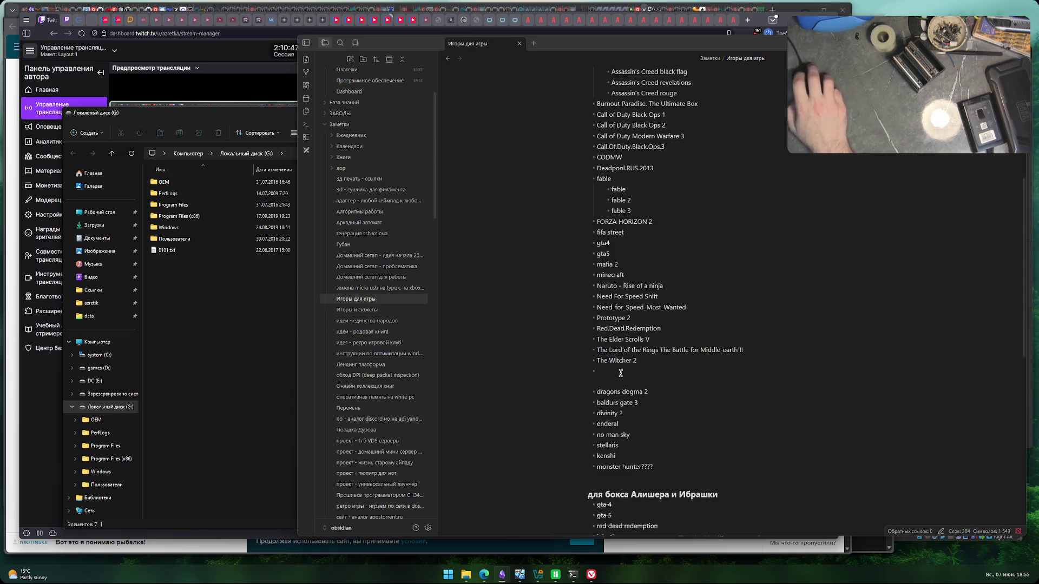
scroll(689, 371, "down", 3)
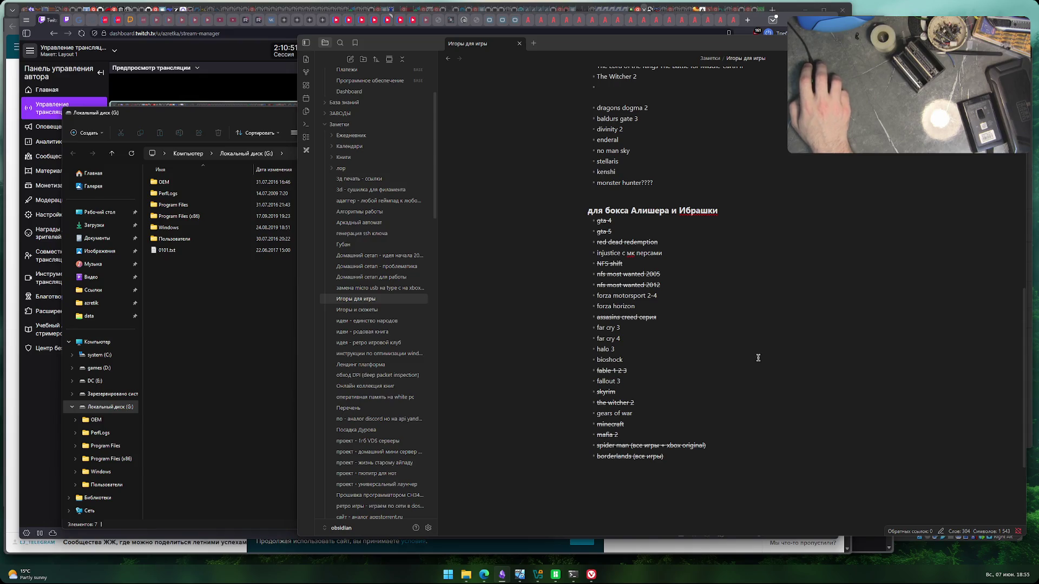
- In the local disk G: window, open the Data (10.0.9.152) share from Ссылки, then go back
left_click(221, 301)
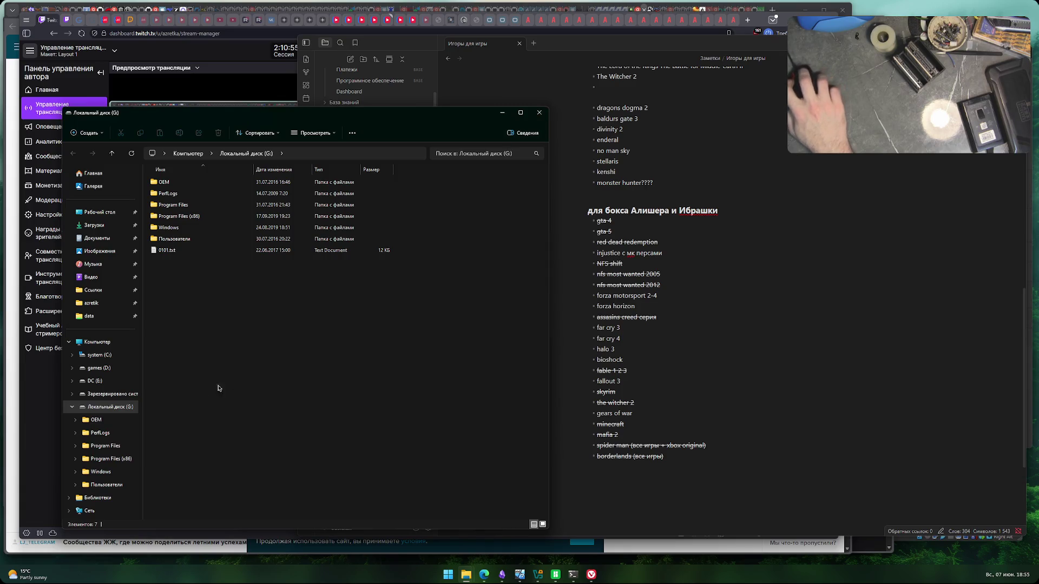
left_click(69, 342)
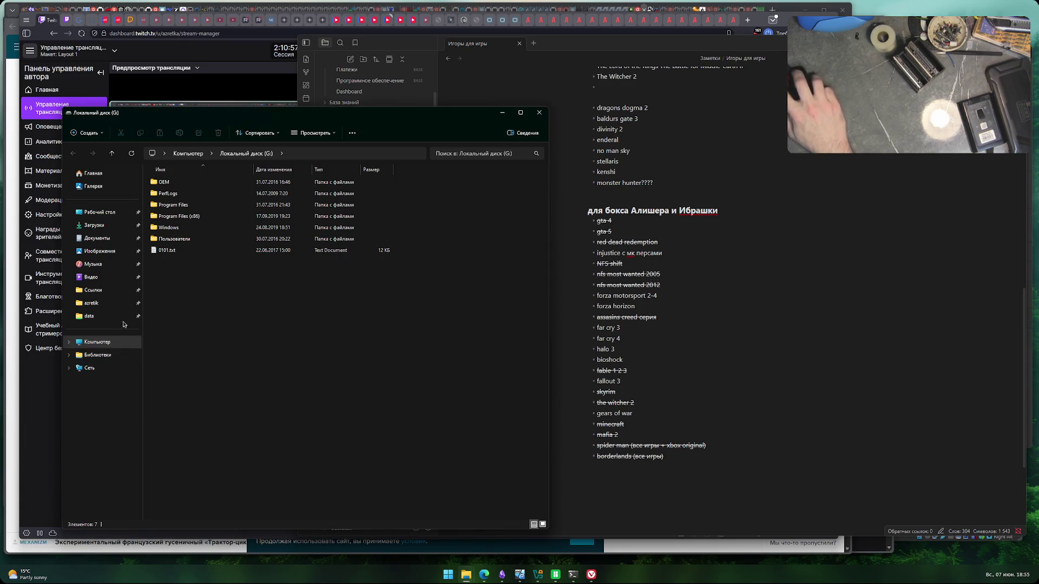
left_click(93, 290)
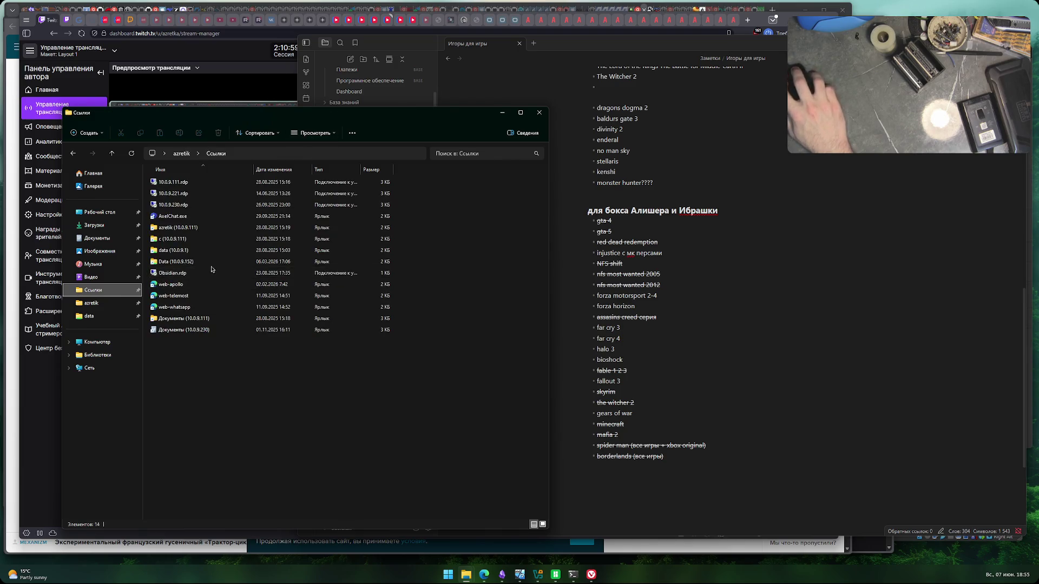
double_click(211, 262)
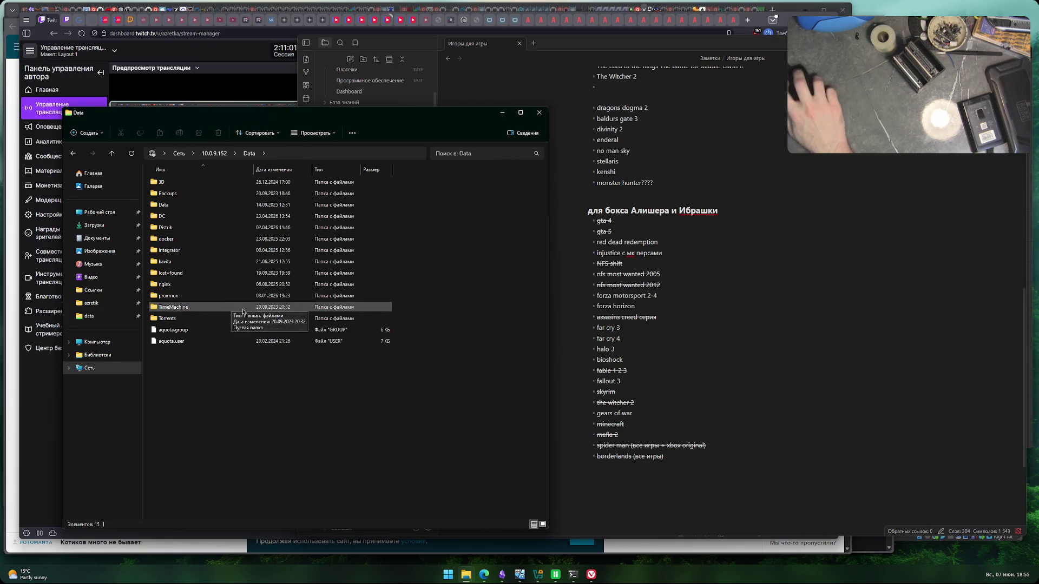
key("alt+Left")
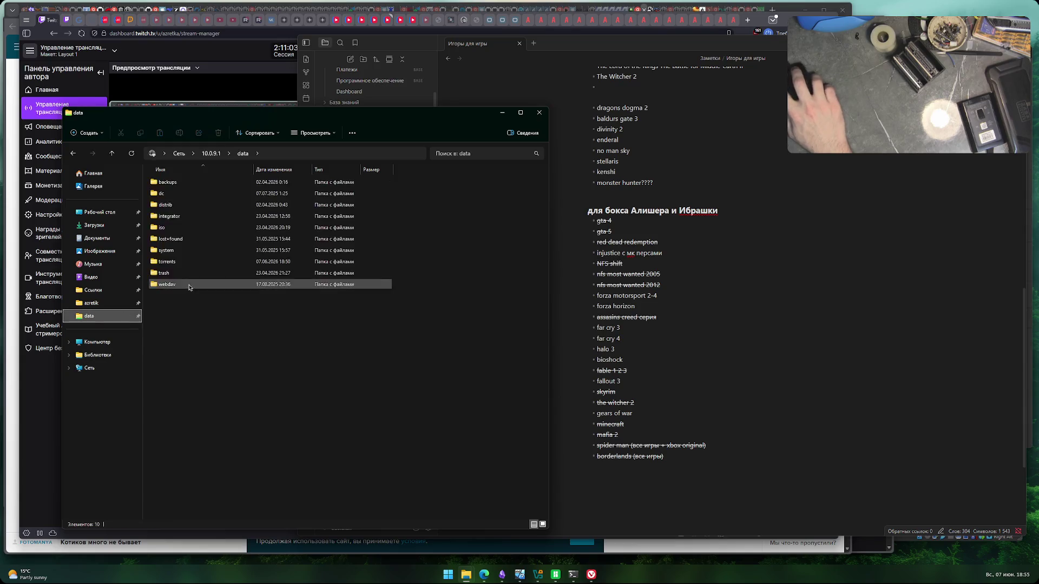
- Open the torrents download folder and enter the [XBOX360] [Action-adventure] Spider-Man folder
left_click(90, 316)
double_click(184, 193)
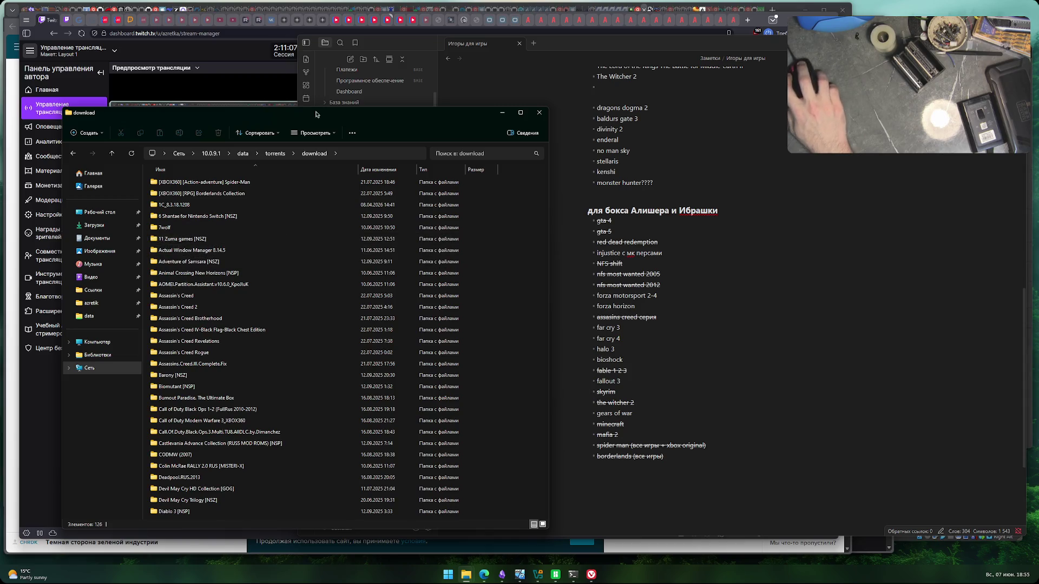
left_click_drag(316, 114, 301, 99)
double_click(238, 167)
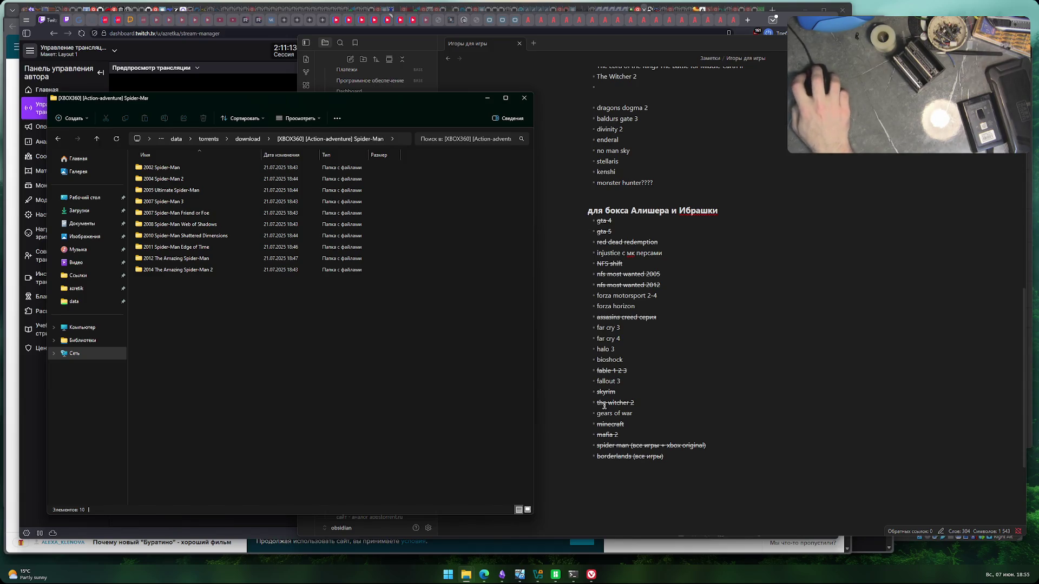
- Peek into the Borderlands Collection folder and return to the download listing
key("alt+Left")
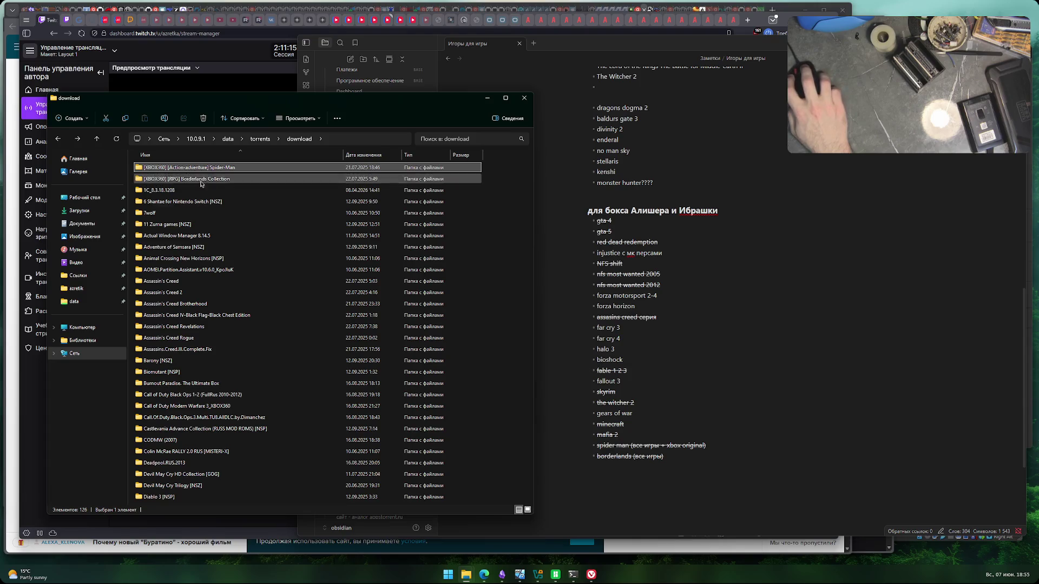
double_click(230, 181)
key("alt+Left")
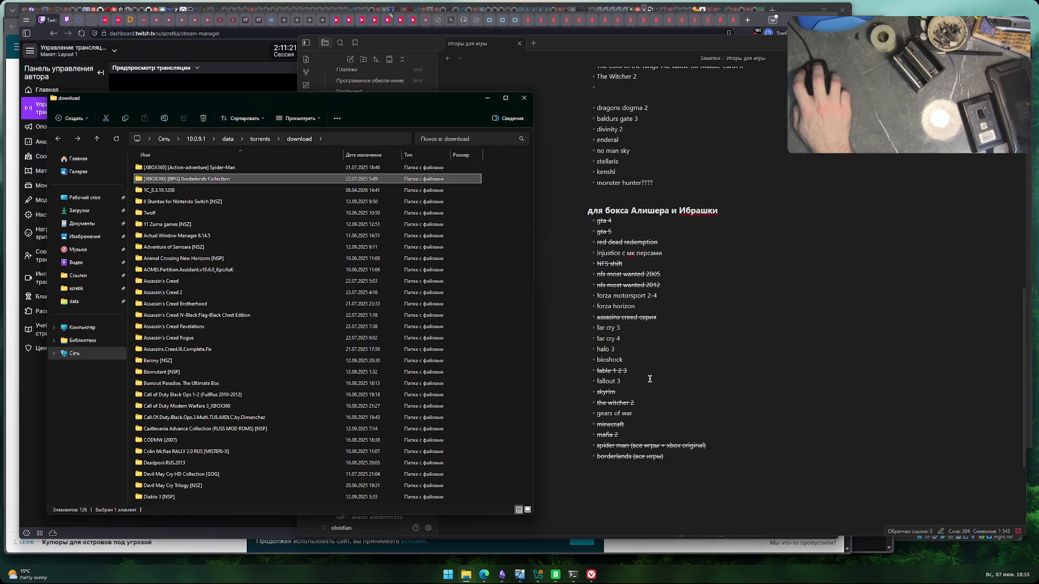
- Cross out mafia 2 in the game list note and return to File Explorer
left_click(679, 461)
left_click(631, 435)
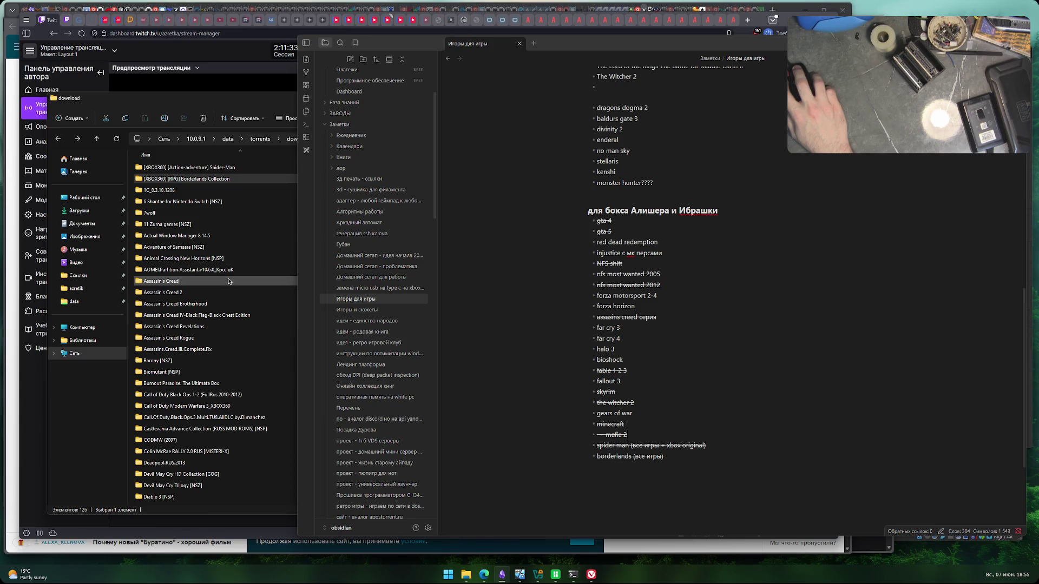
left_click(211, 285)
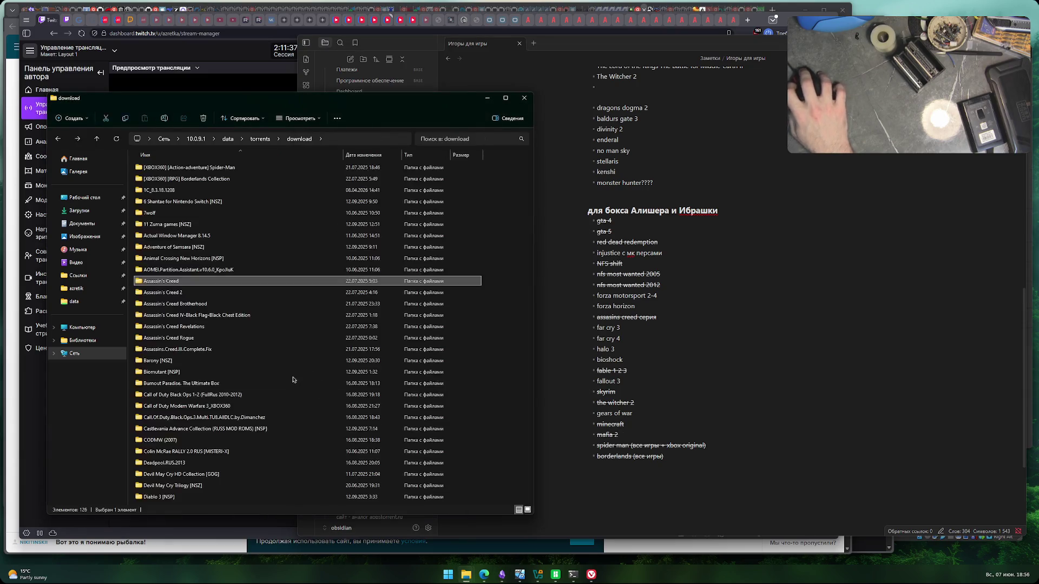
- Browse the download list, select Call of Duty Modern Warfare 3_XBOX360, then minimize the window
scroll(221, 280, "down", 3)
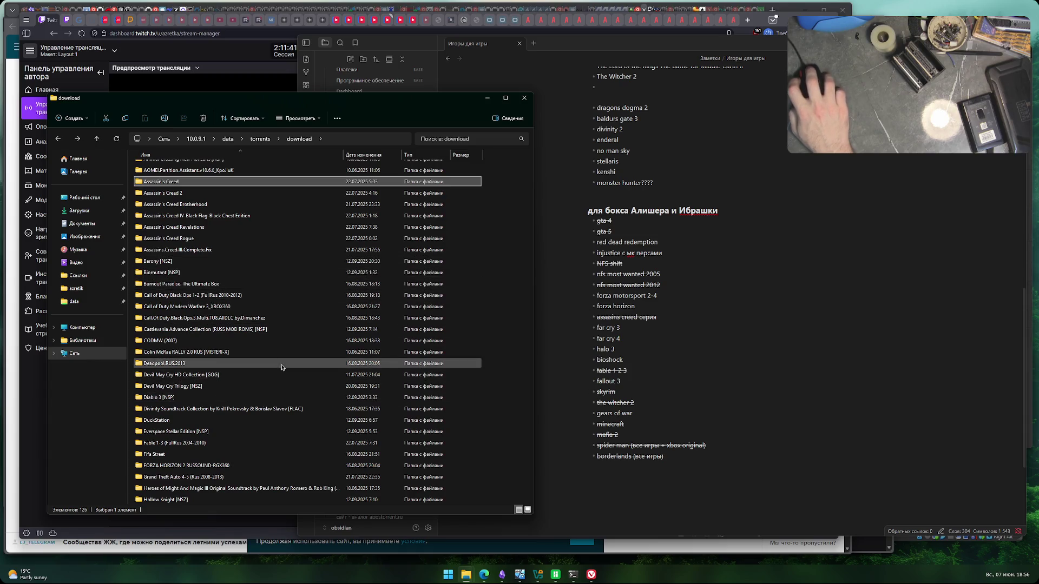
left_click(259, 305)
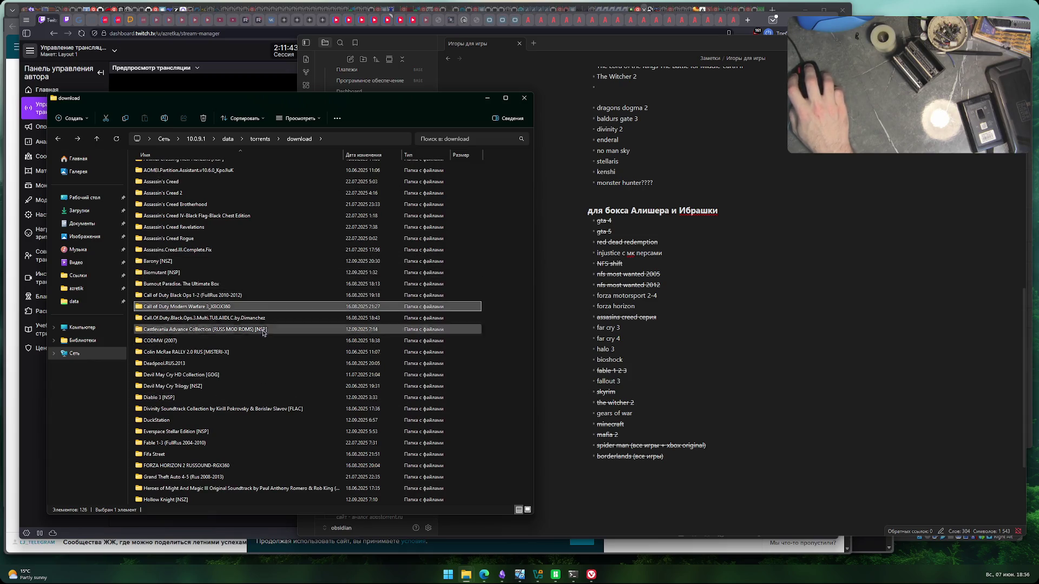
scroll(283, 412, "down", 1)
scroll(284, 412, "down", 1)
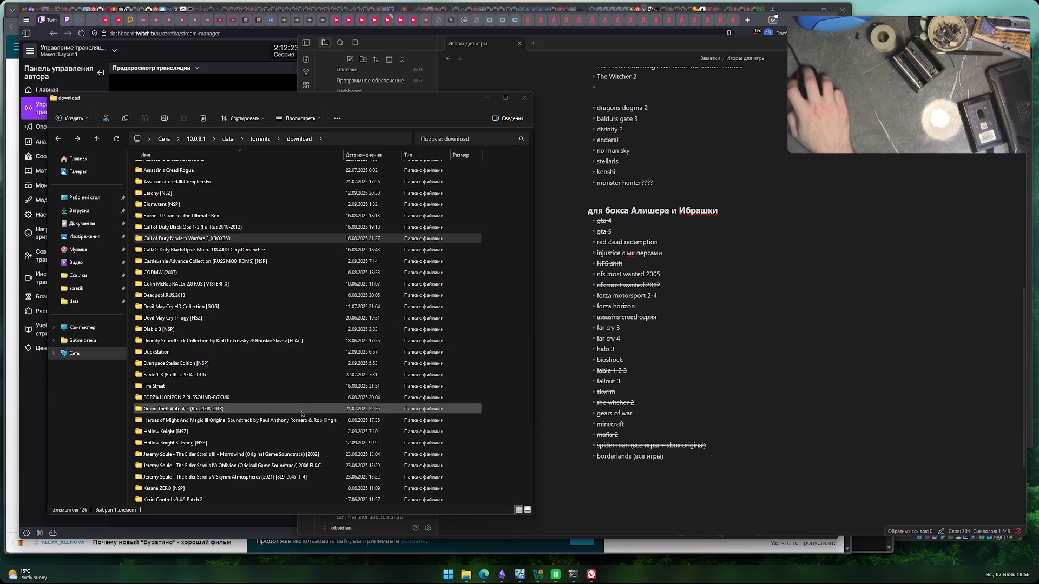
scroll(301, 405, "down", 1)
scroll(301, 405, "up", 6)
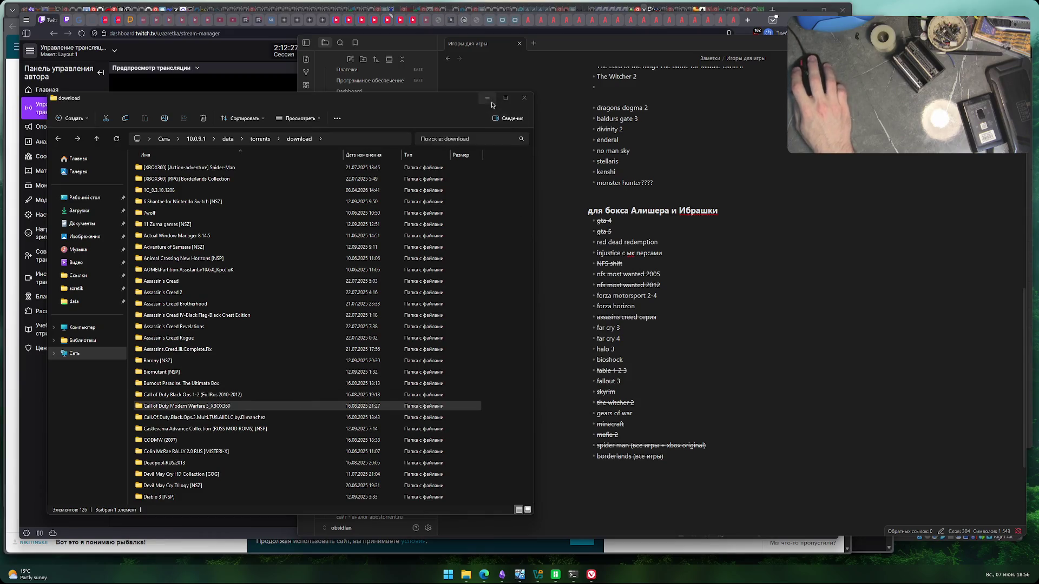
left_click(523, 98)
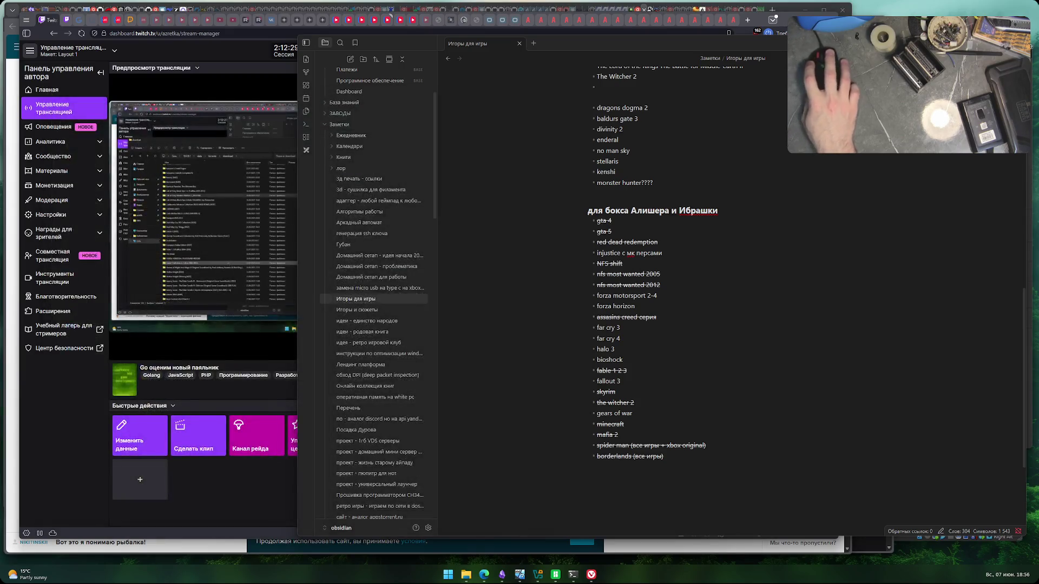
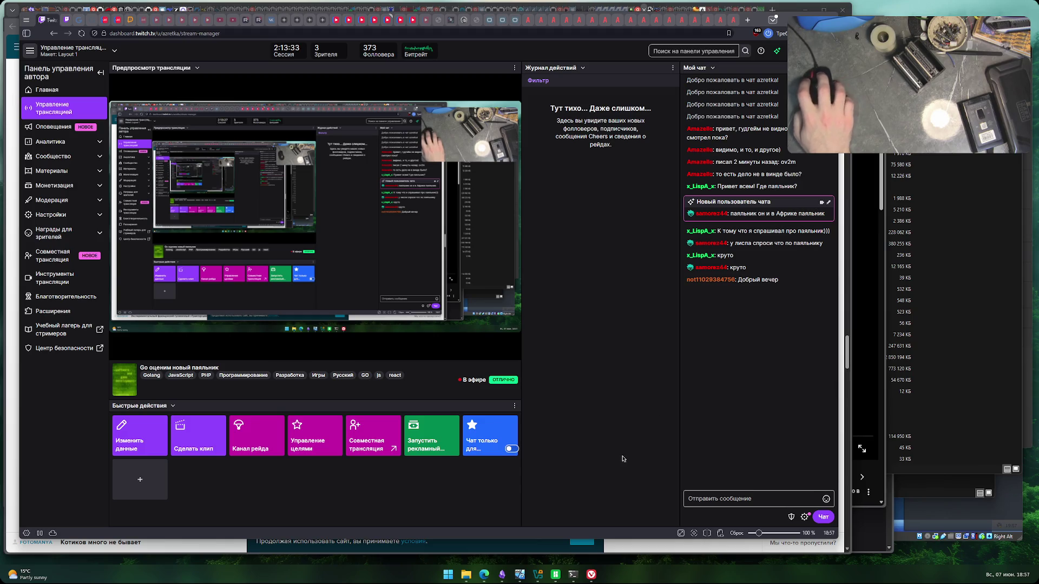
- Close the PowerShell terminal holding the tracert and ping results
left_click(577, 576)
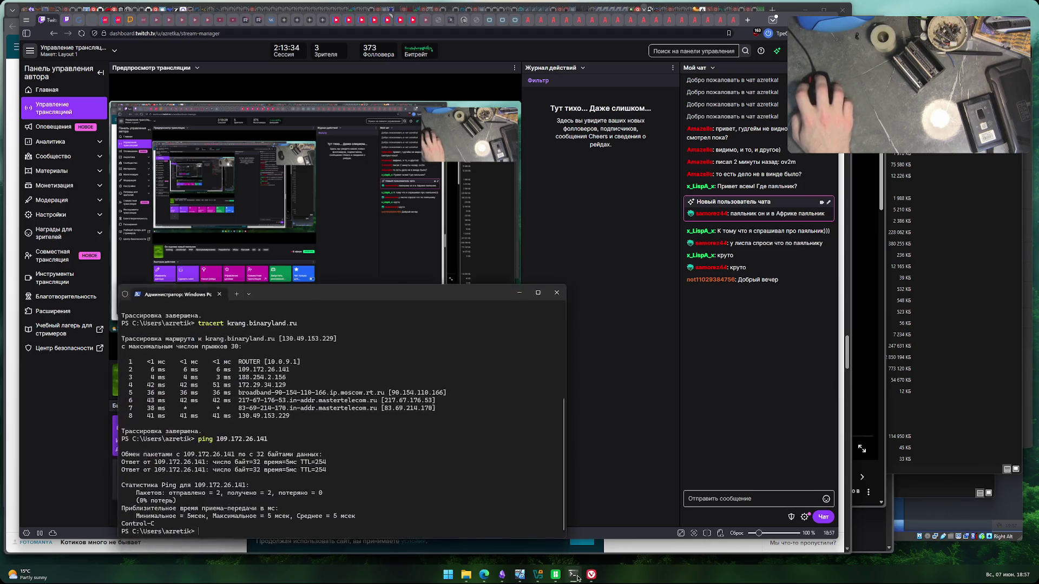
left_click(556, 293)
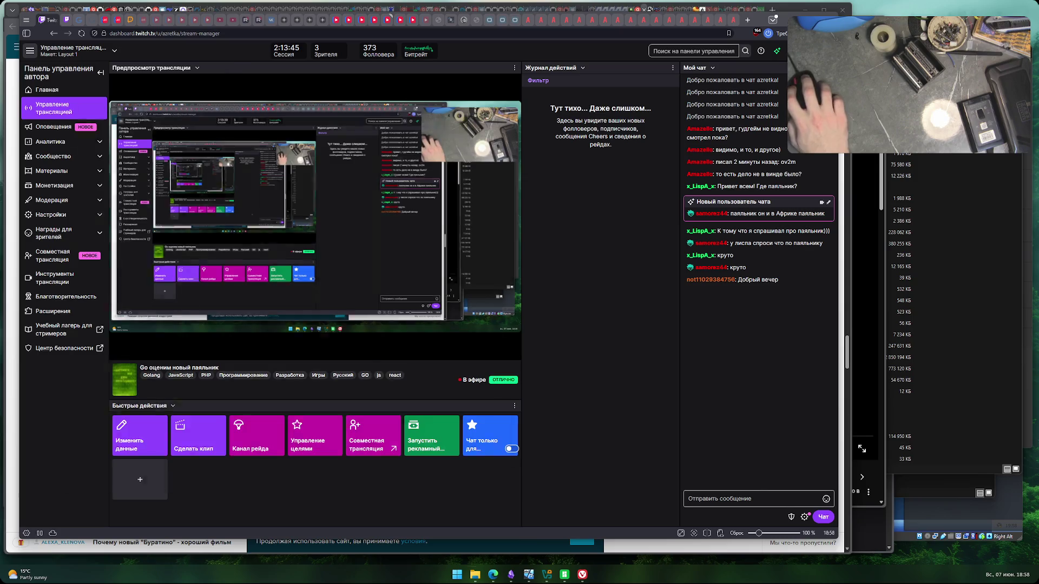
key("super+e")
- Launch DiskMark64A.exe from C:\Apps\CrystalDiskMark8_0_6Aoi, then close File Explorer
double_click(207, 175)
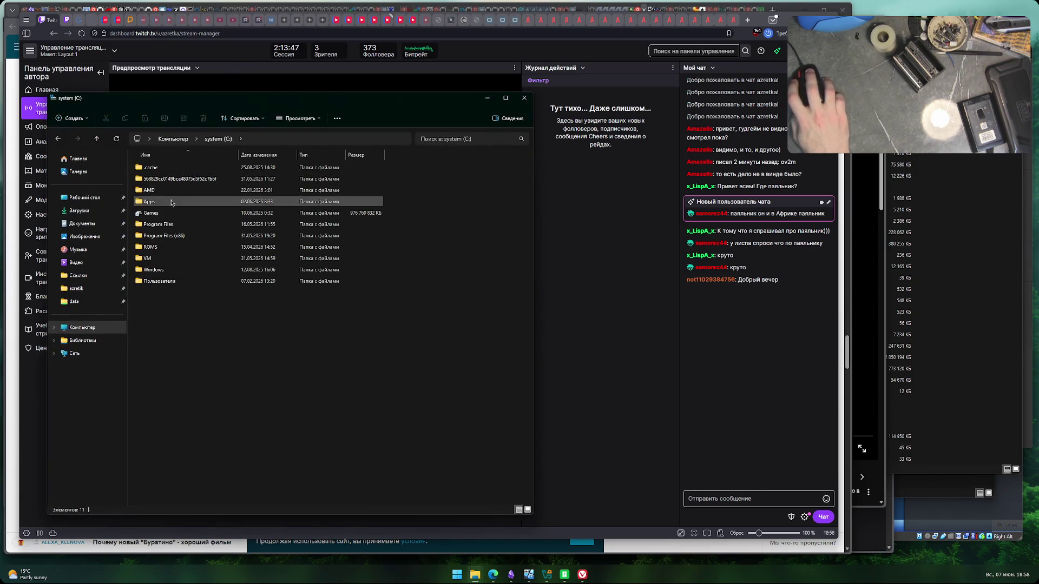
double_click(172, 179)
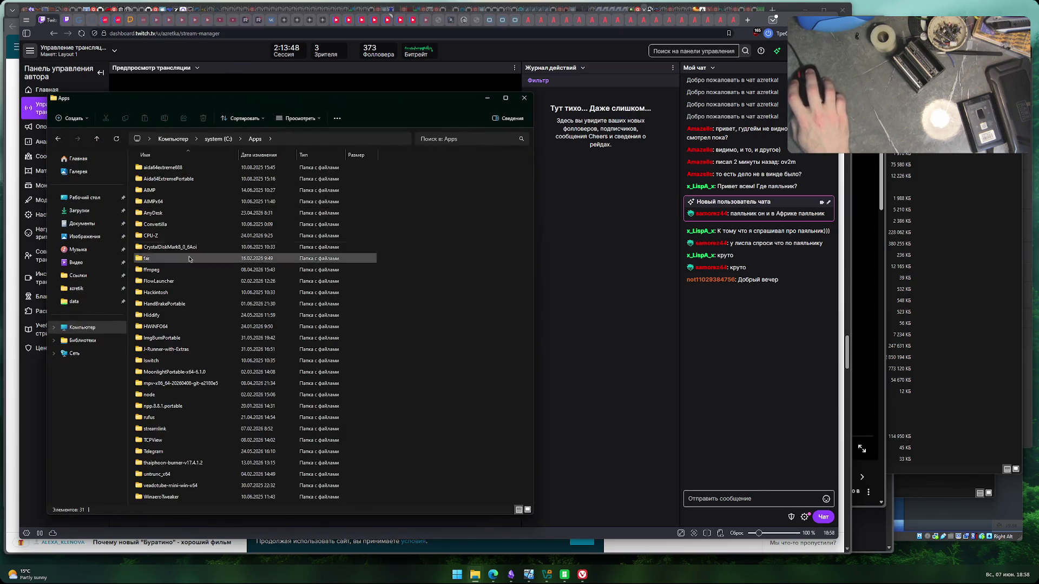
left_click(180, 180)
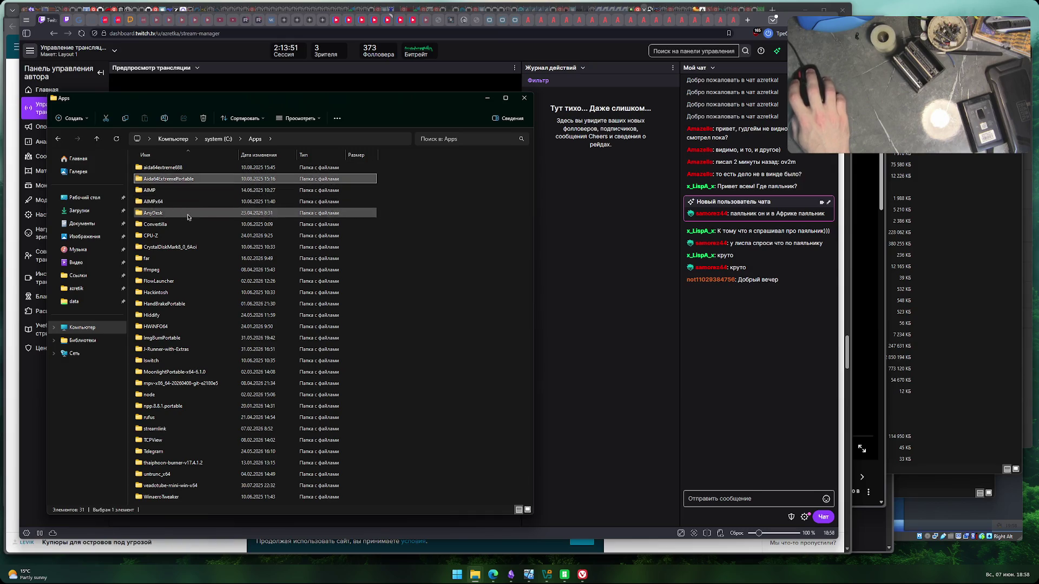
left_click(193, 248)
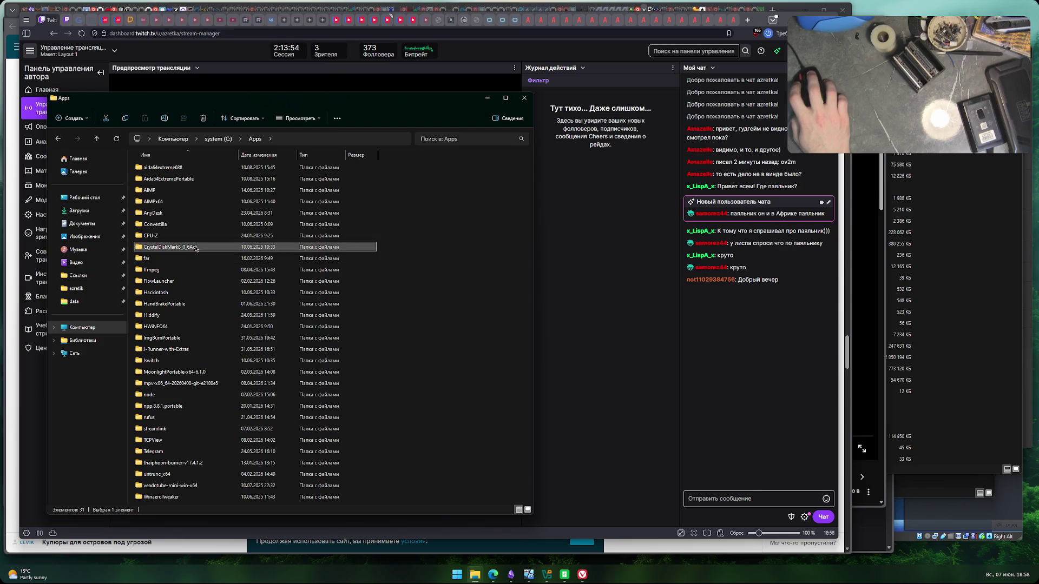
double_click(180, 250)
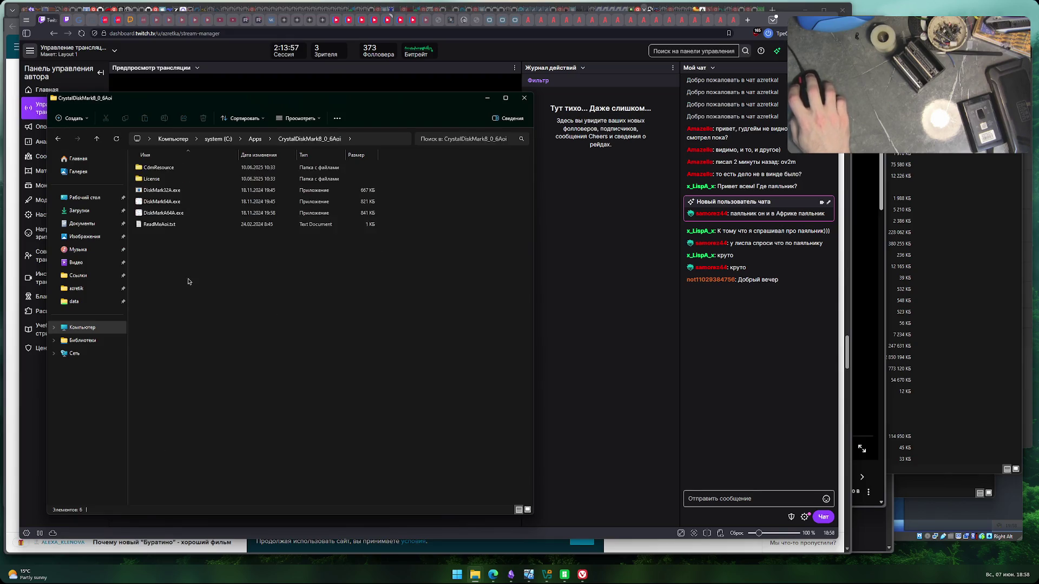
double_click(185, 202)
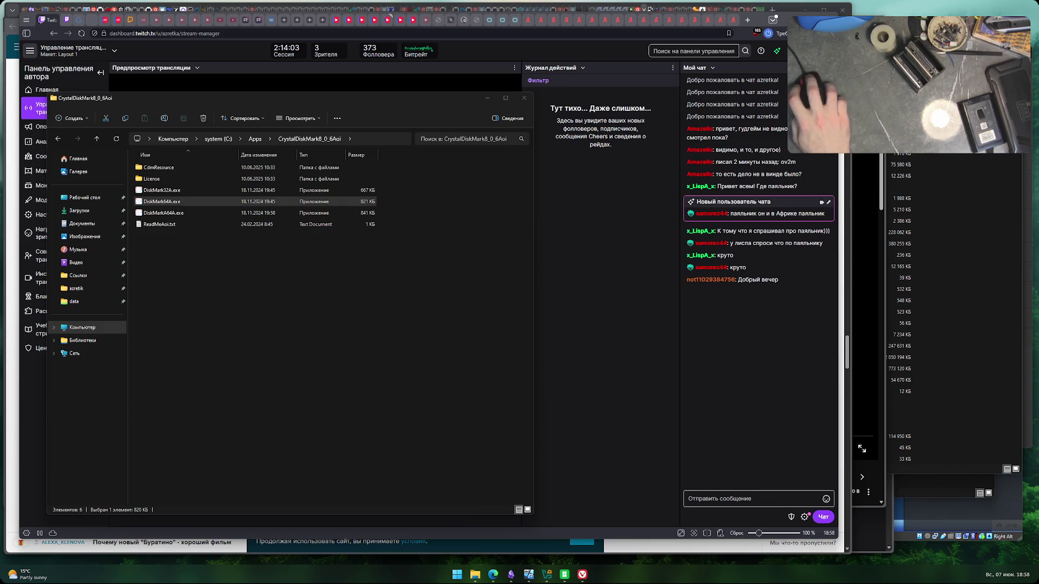
key("alt+Up")
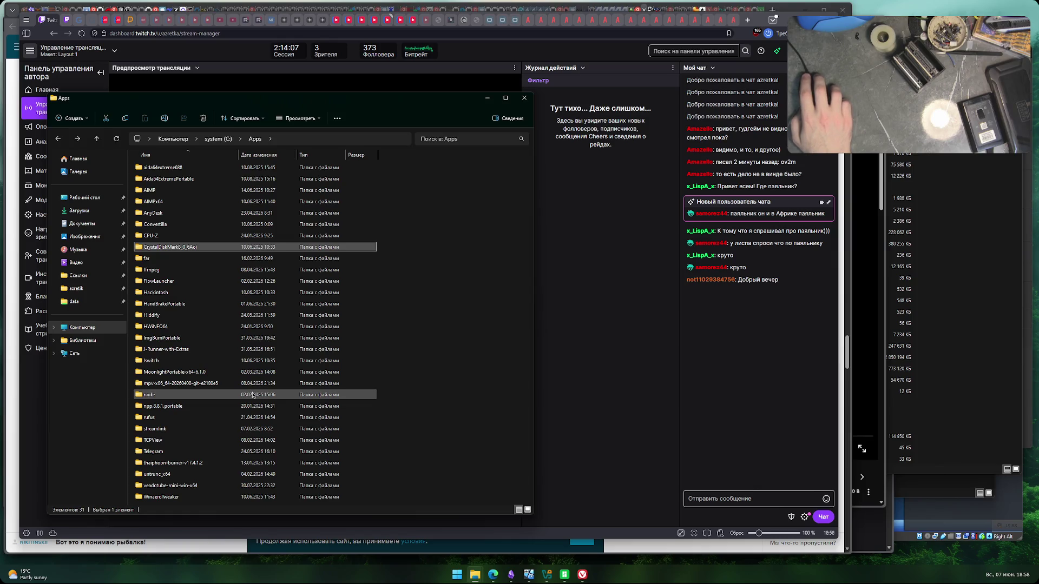
scroll(253, 394, "down", 1)
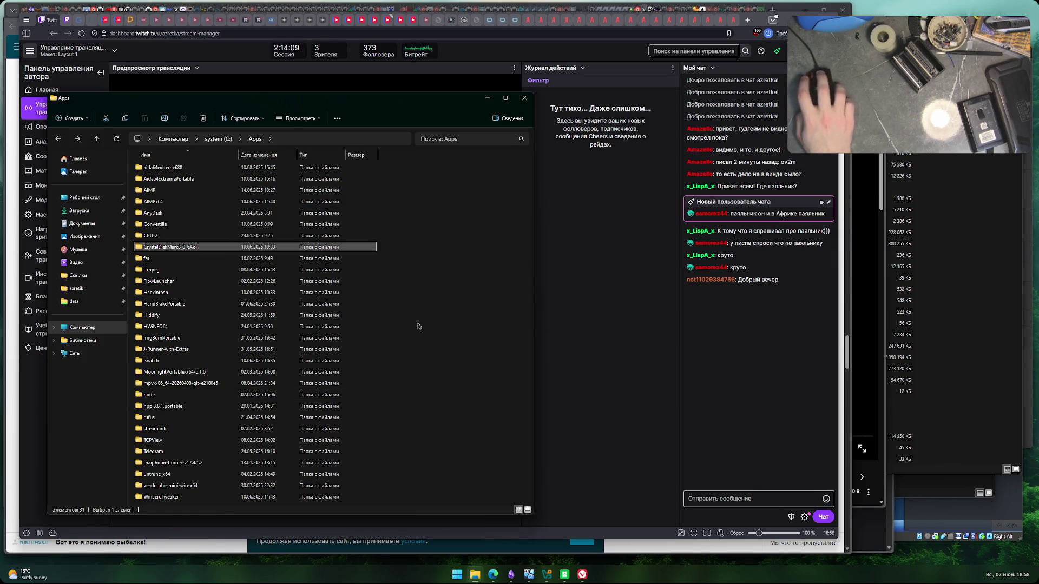
left_click(524, 98)
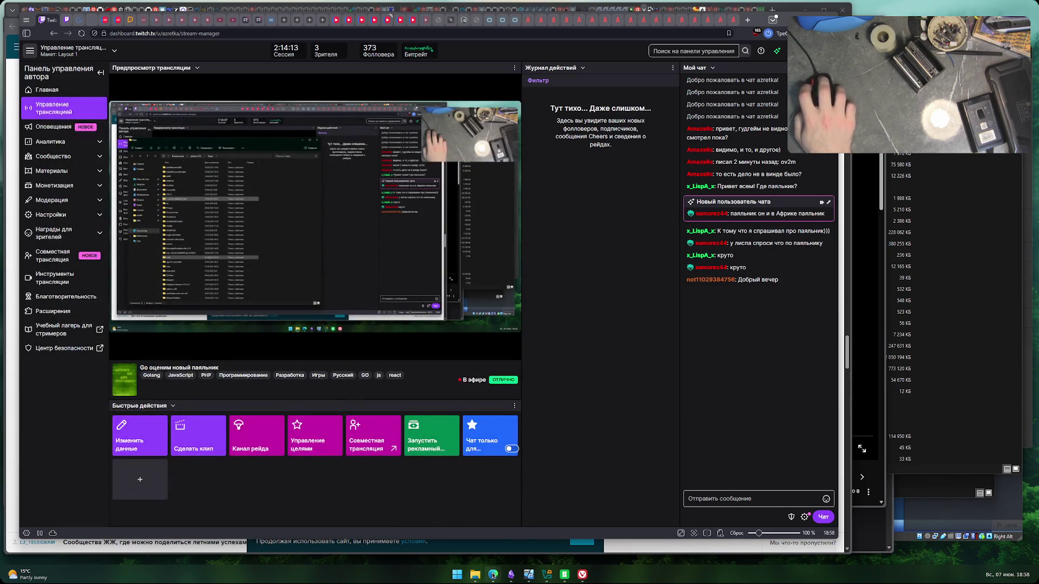
- Search 'vicrotia hdd' in a new Edge tab and open the official hdd.by Victoria result
mouse_move(493, 576)
left_click(509, 532)
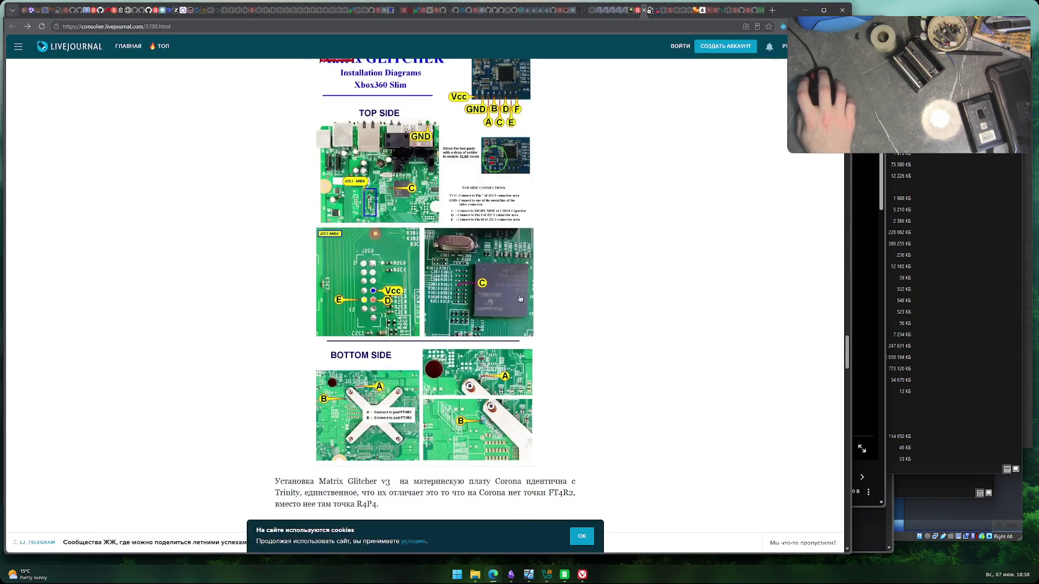
key("ctrl+t")
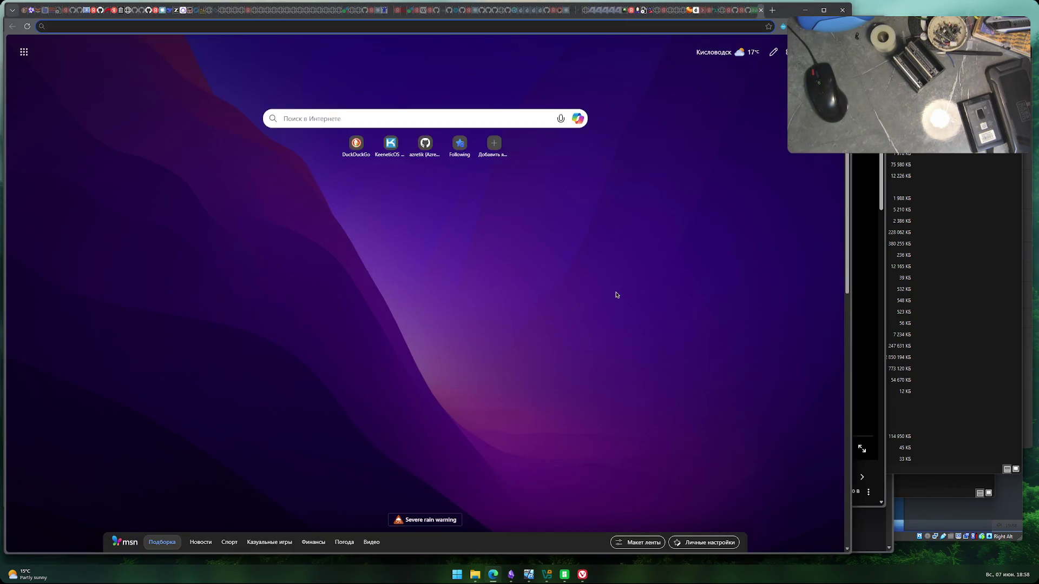
type("vicroti")
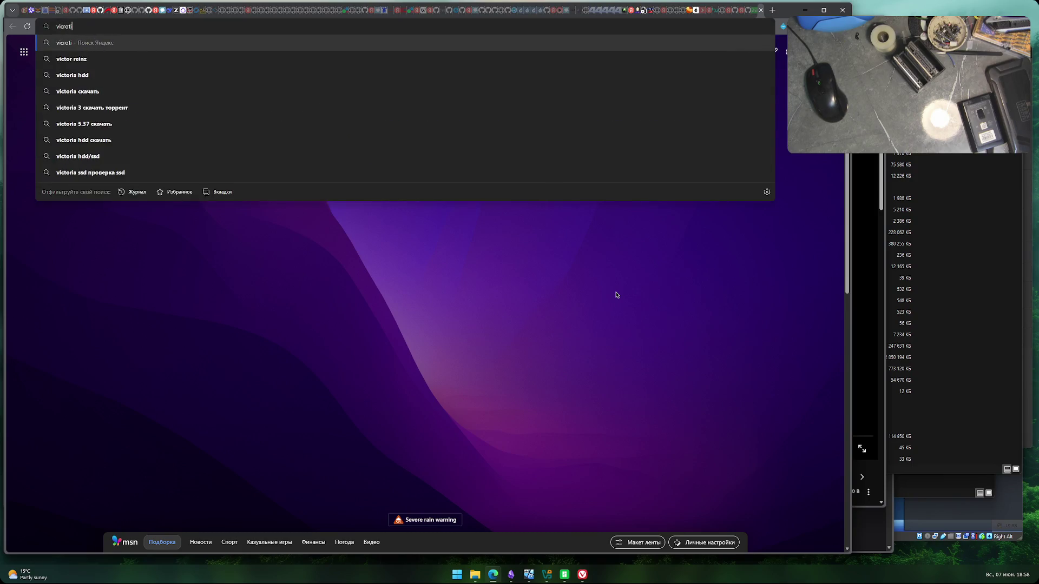
type("a hdd")
key("Return")
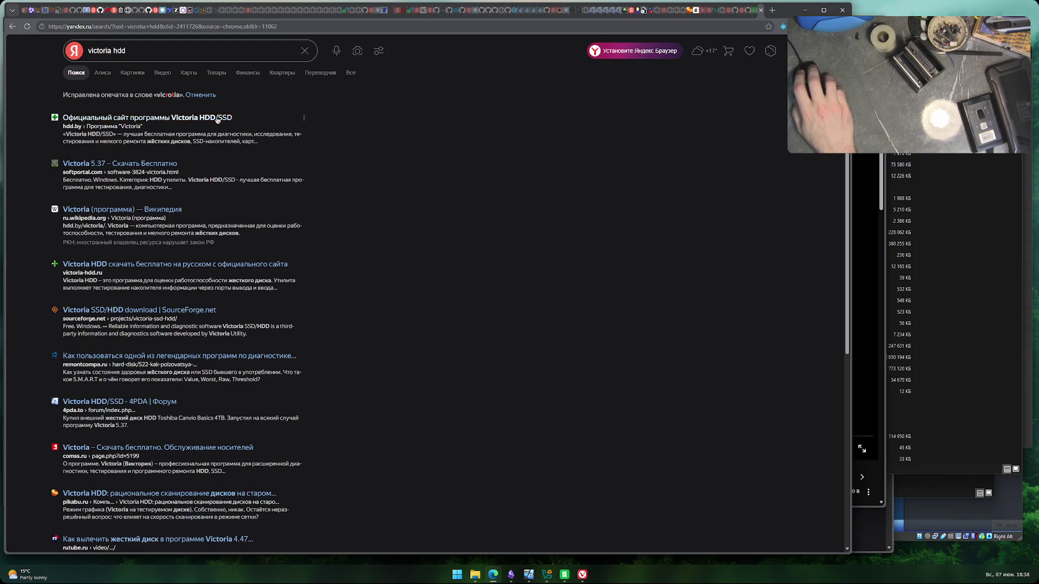
left_click(129, 118)
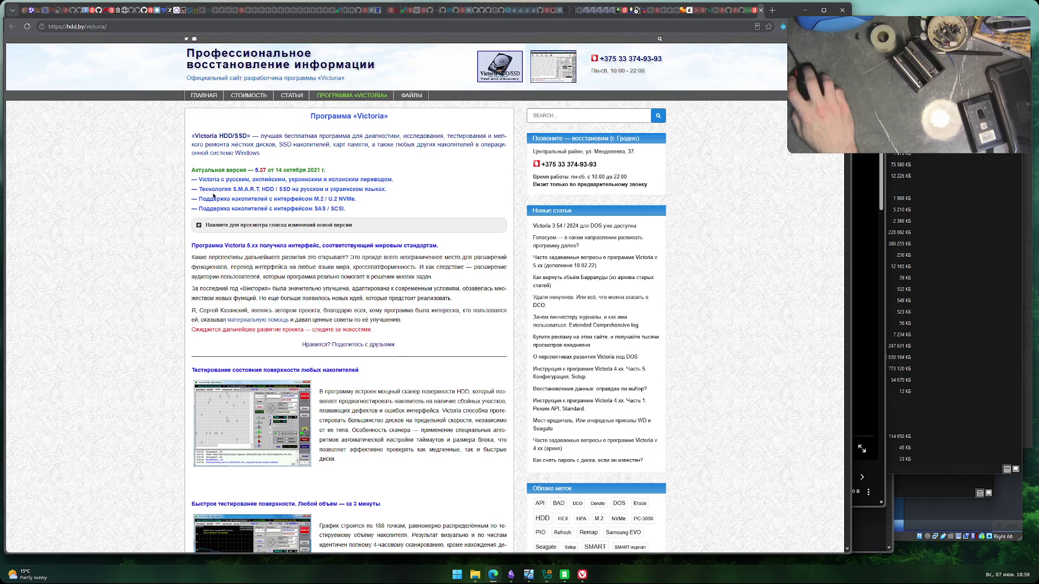
- Download the latest Victoria version from the bottom of the hdd.by Victoria page
scroll(140, 326, "down", 5)
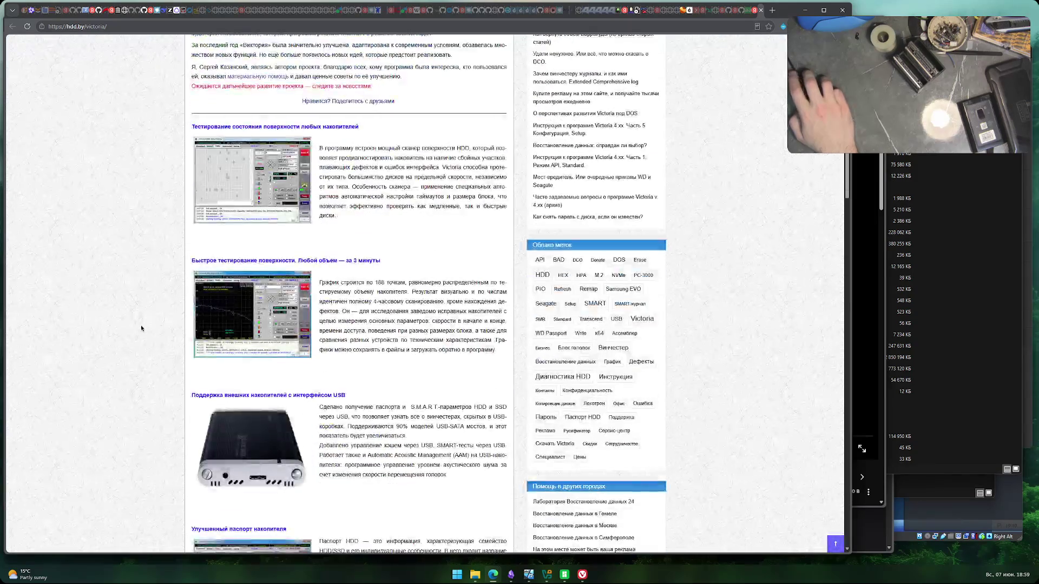
scroll(140, 326, "down", 10)
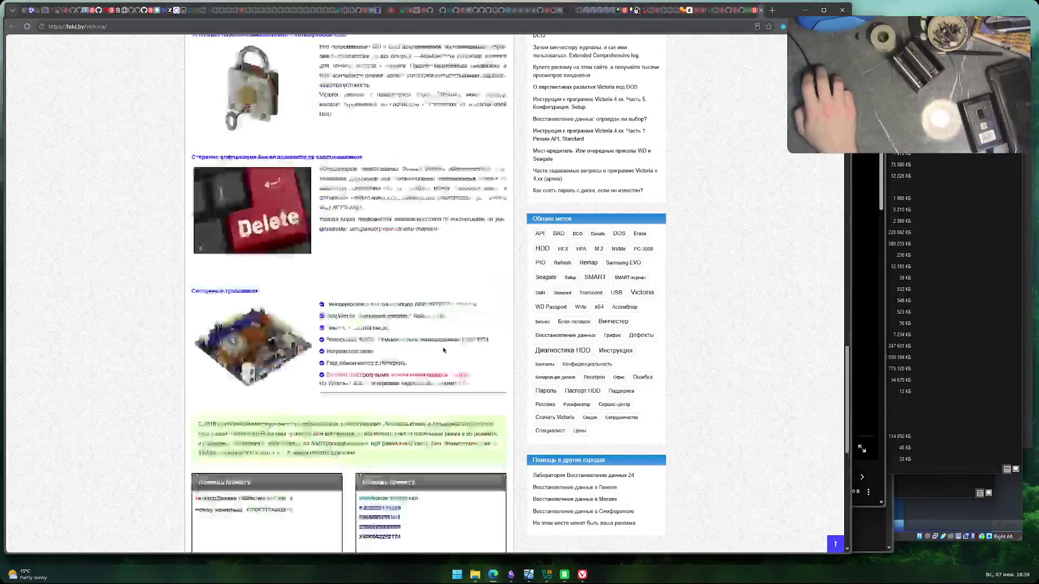
scroll(93, 352, "down", 5)
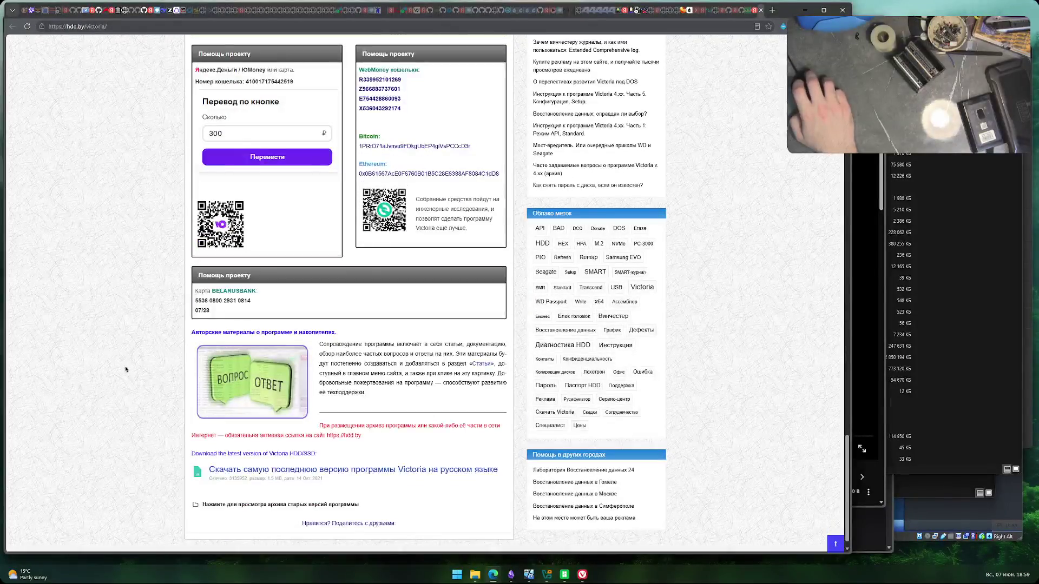
scroll(126, 366, "up", 3)
scroll(126, 369, "down", 3)
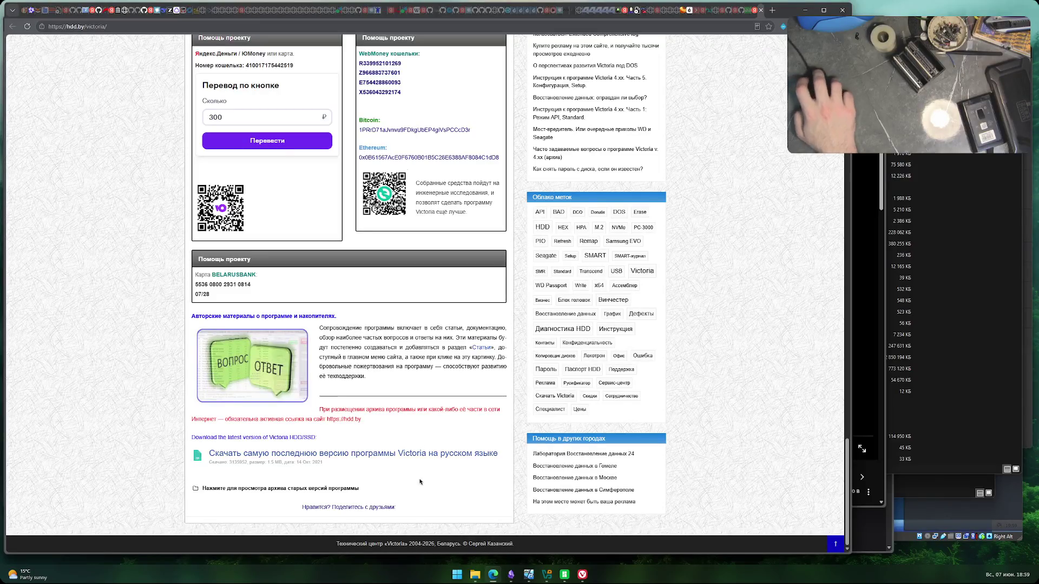
left_click(420, 455)
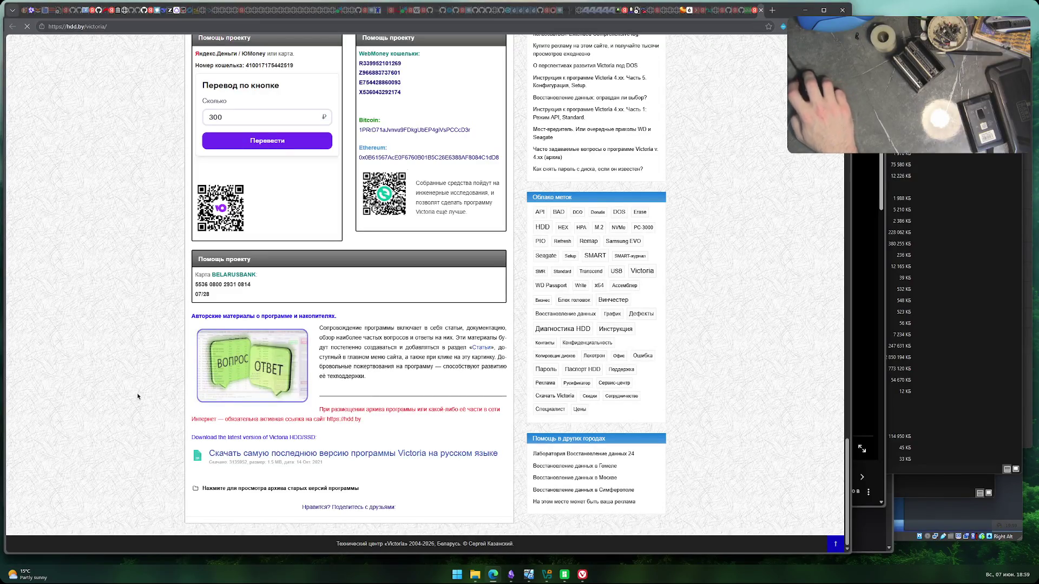
- Glance at the victoria-hdd.ru result, then close the hdd.by and Yandex search tabs
key("alt+Left")
key("alt+Left")
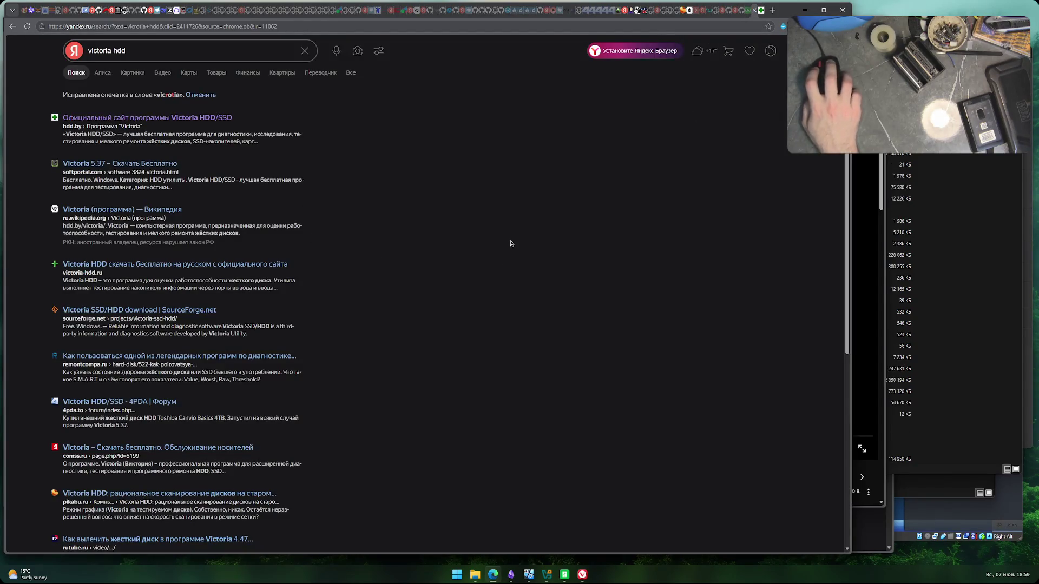
left_click(178, 265)
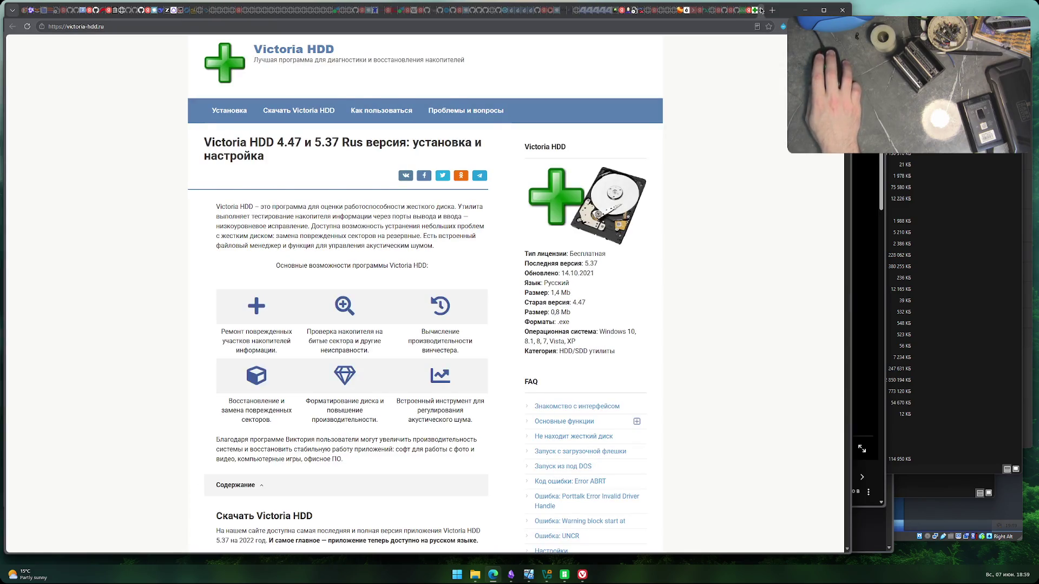
left_click(761, 9)
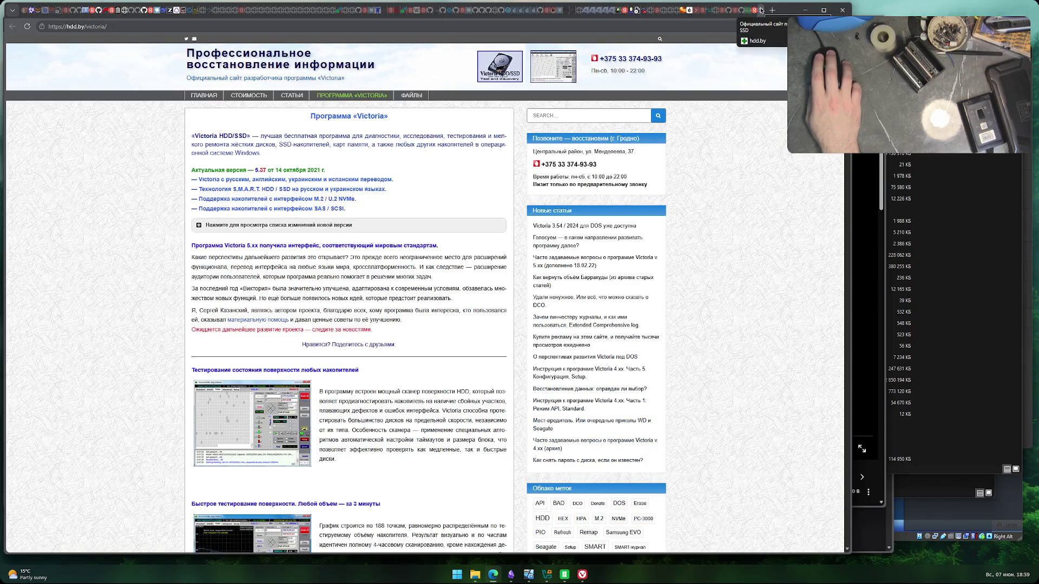
left_click(725, 70)
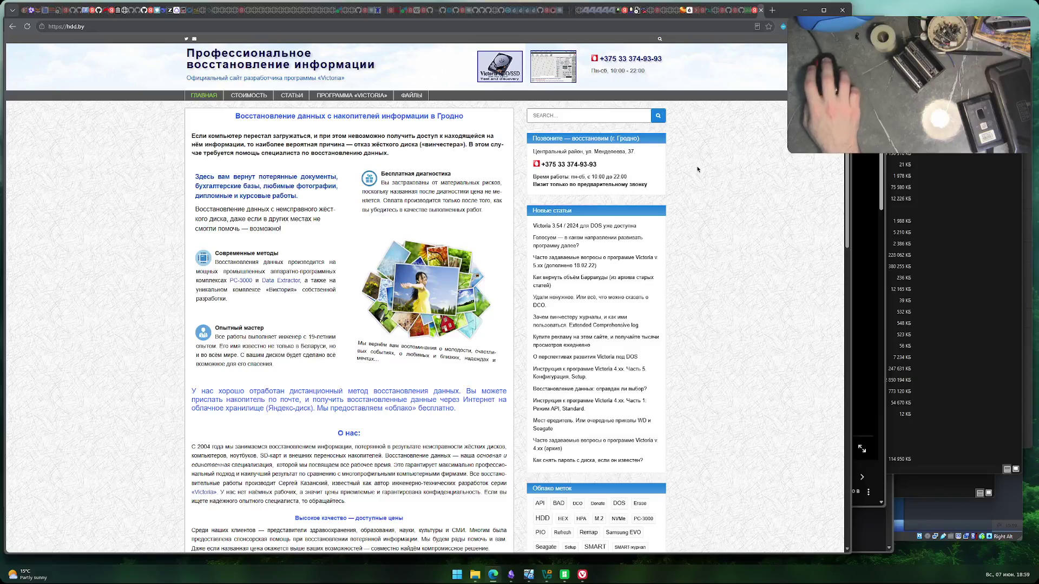
left_click(763, 10)
left_click(763, 10)
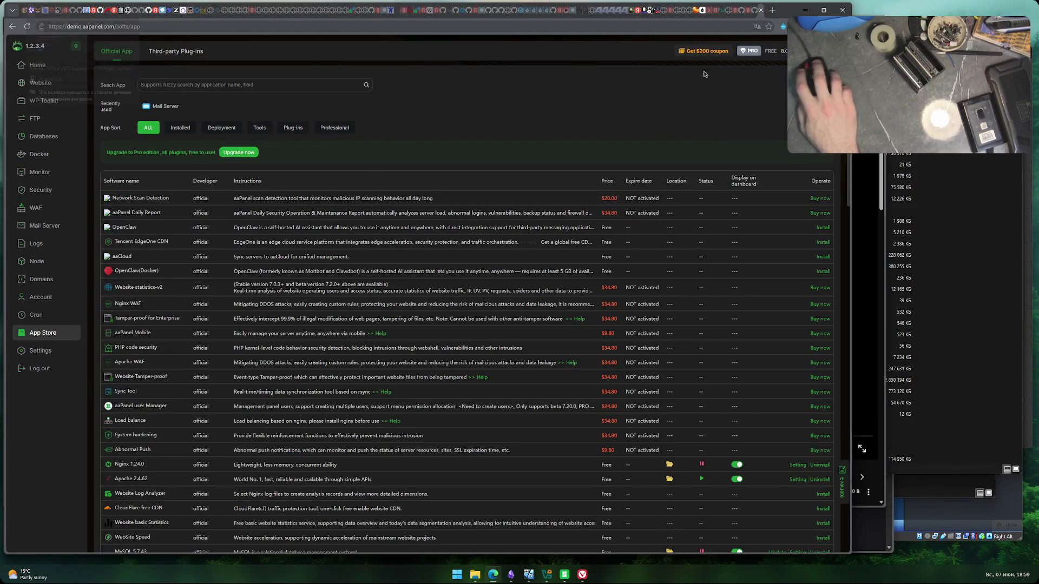
- Open the downloaded Victoria537.zip archive and browse Explorer to C:\Apps
left_click(475, 575)
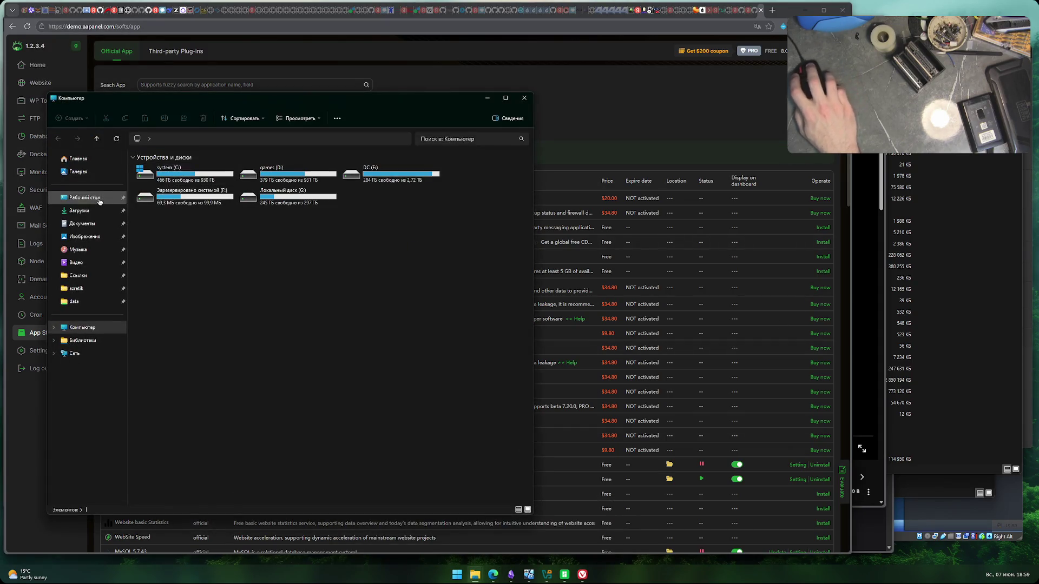
double_click(198, 182)
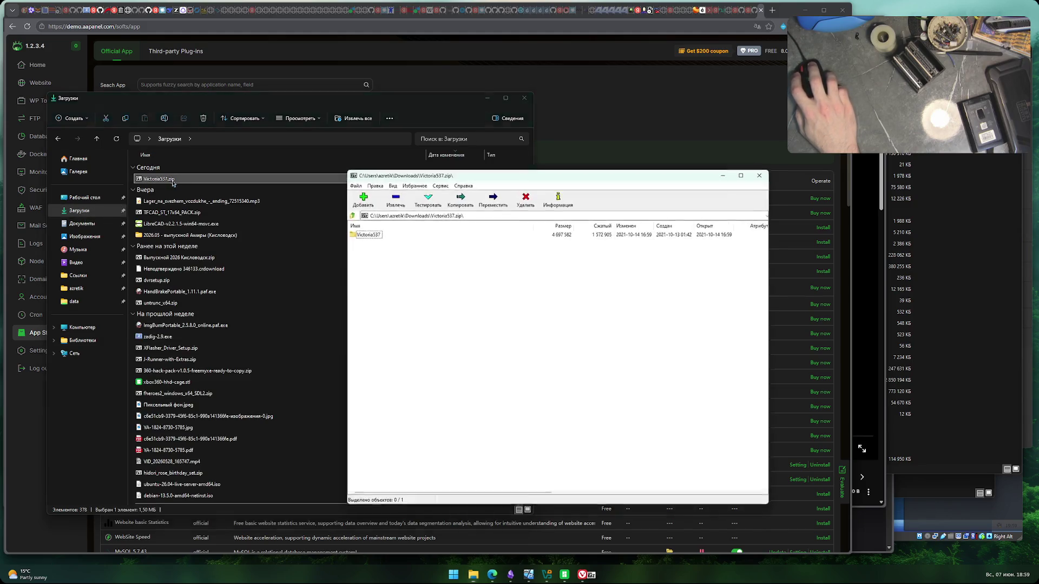
left_click(81, 327)
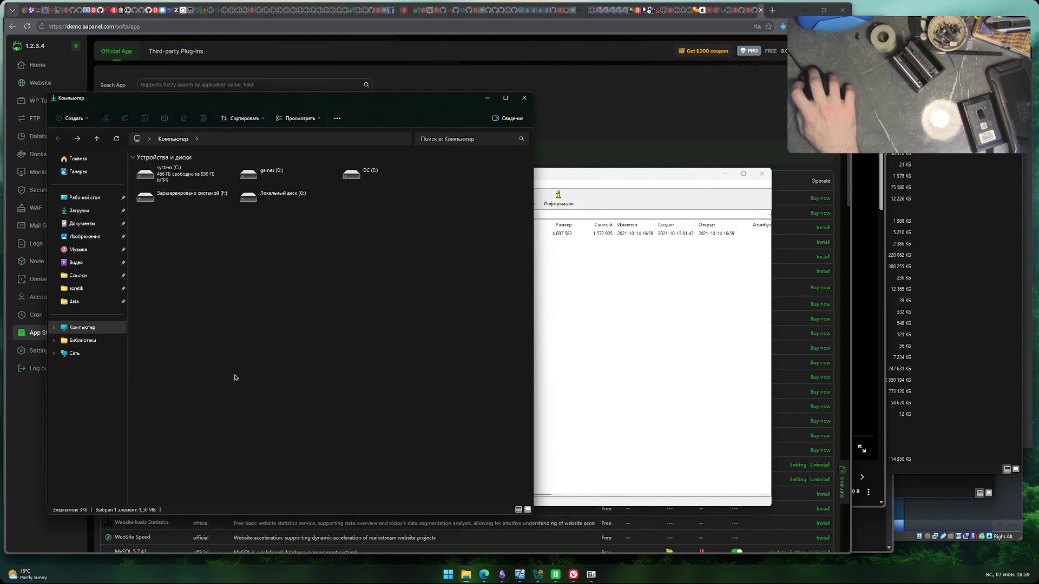
double_click(173, 173)
double_click(178, 201)
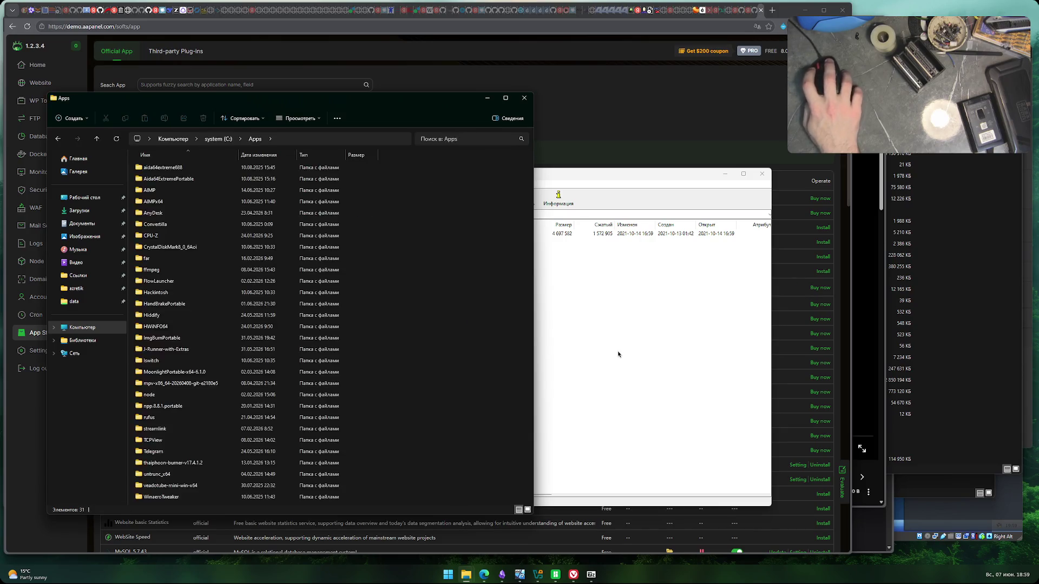
- Extract the Victoria537 folder into C:\Apps by dragging it out, then close 7-Zip
left_click(556, 338)
double_click(362, 235)
left_click(350, 214)
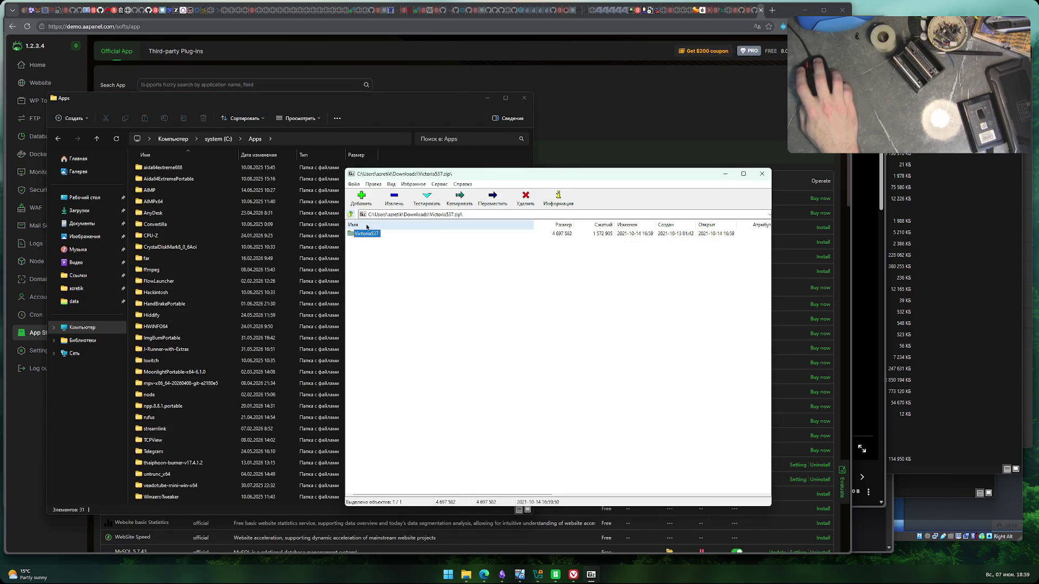
left_click_drag(360, 234, 326, 139)
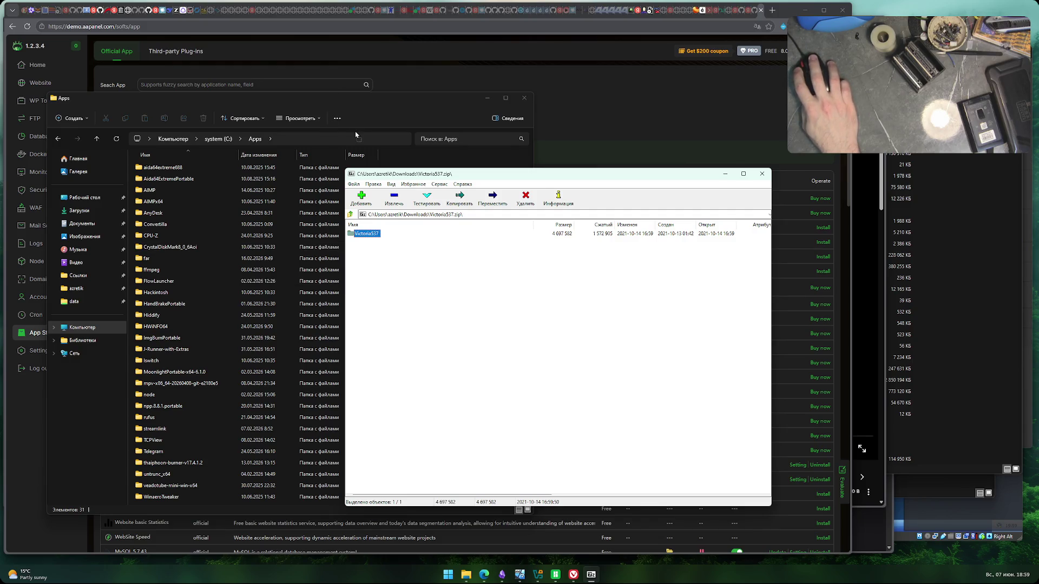
left_click_drag(355, 134, 378, 170)
left_click(594, 413)
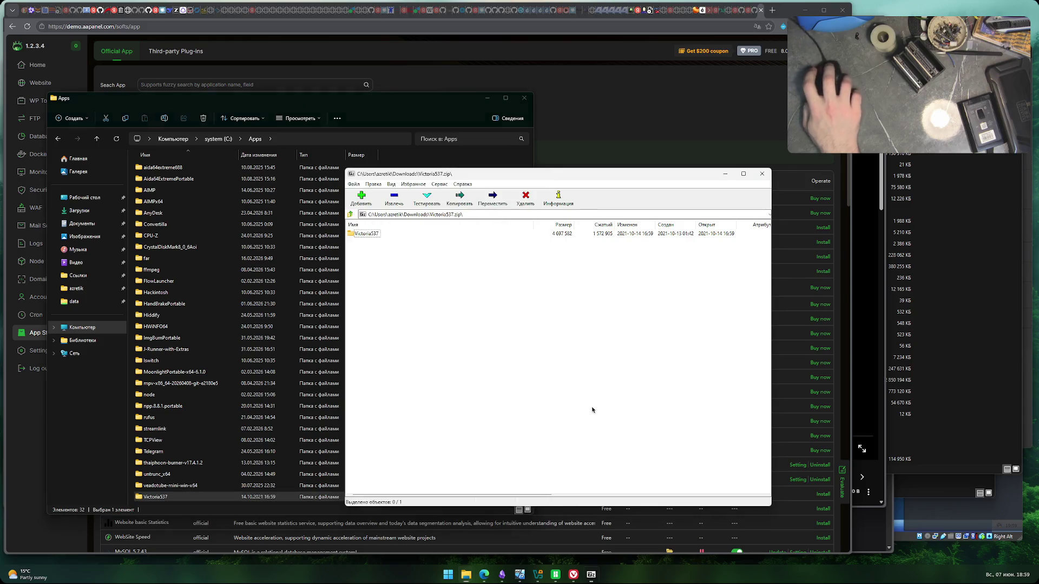
left_click(761, 174)
- Scan the extracted Victoria537 folder with Microsoft Defender, open it, then minimize it
right_click(156, 497)
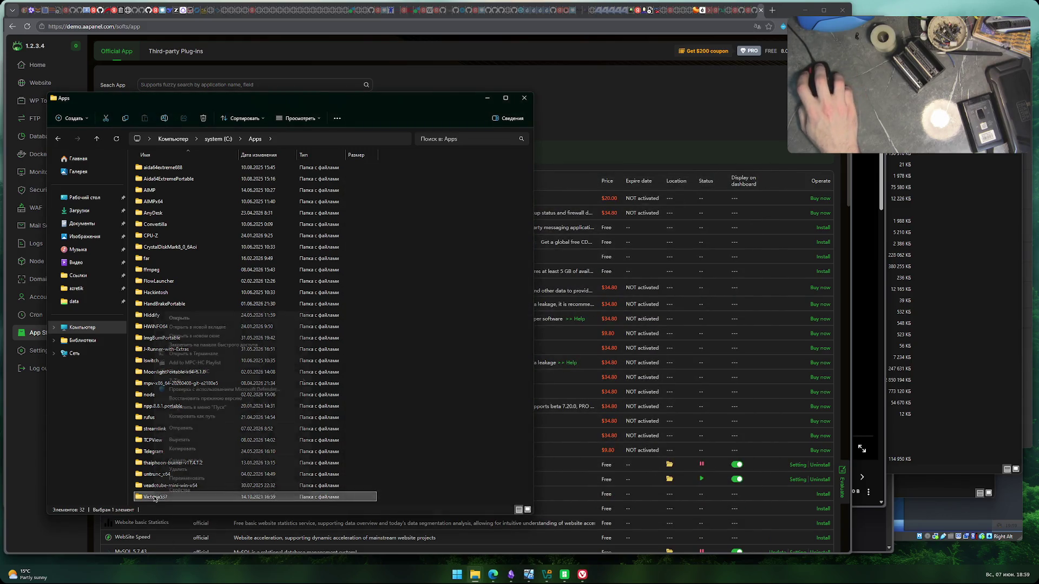
left_click(203, 389)
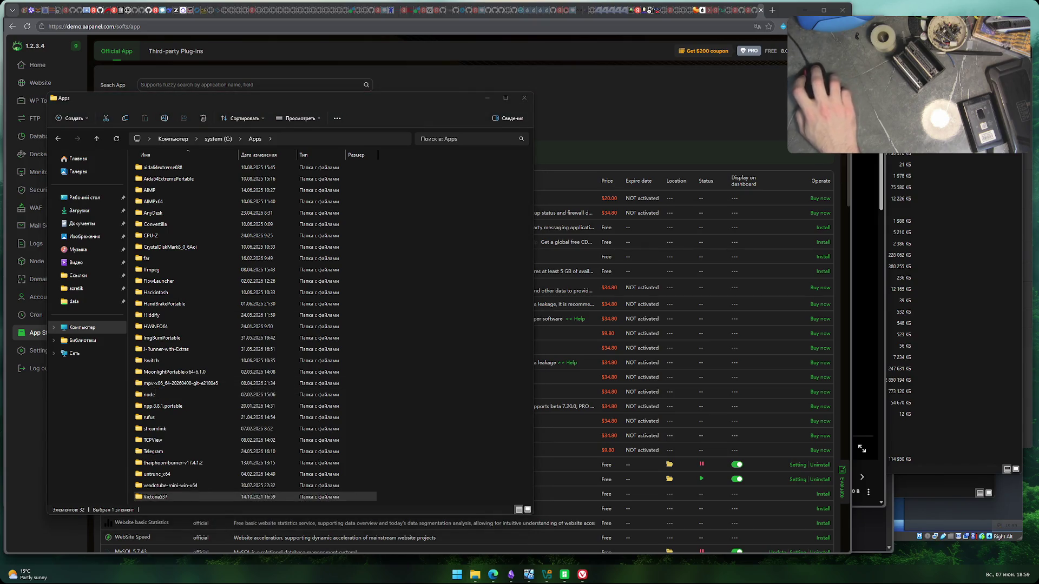
double_click(162, 496)
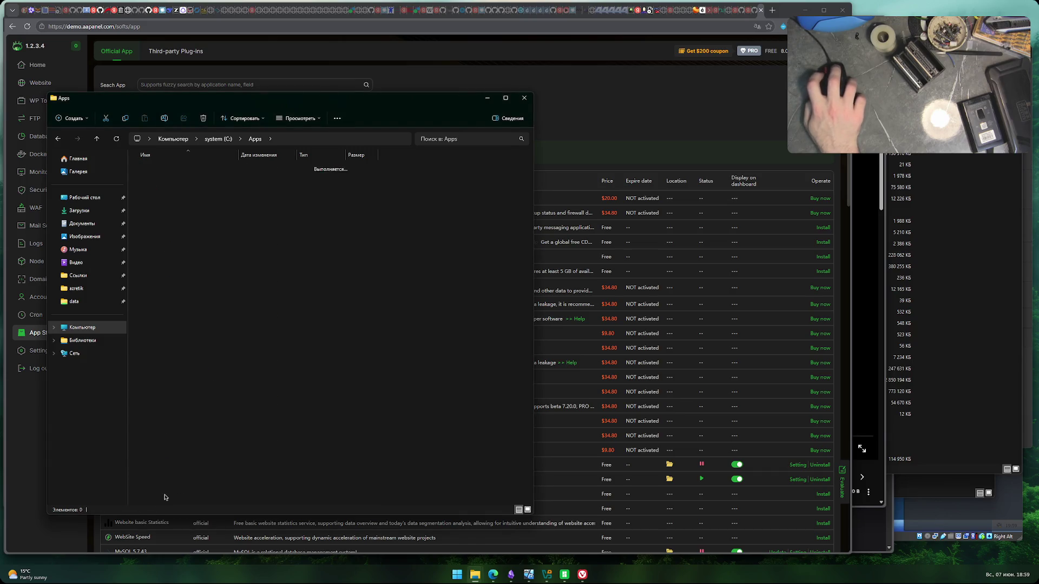
left_click(487, 98)
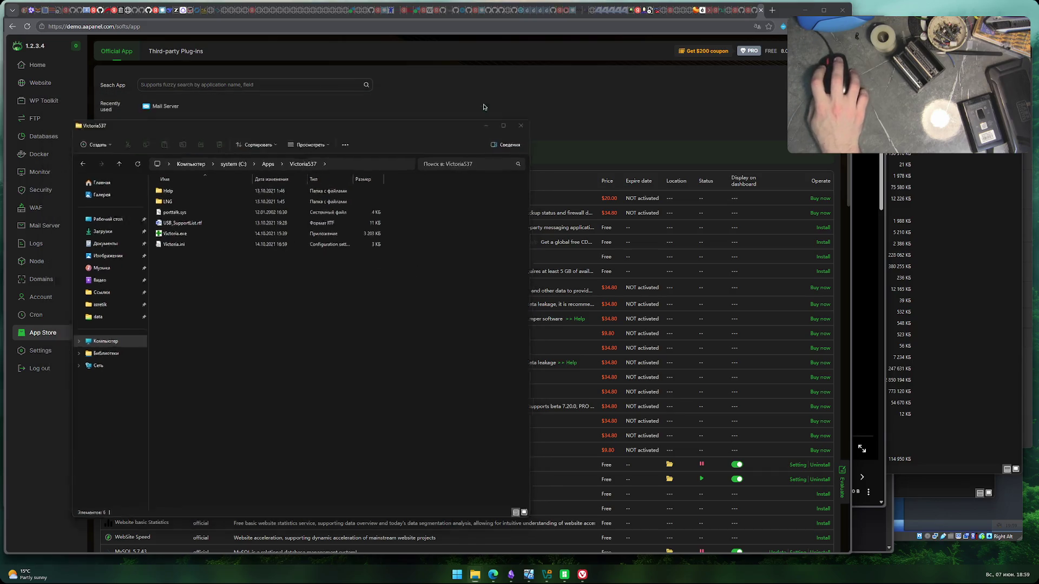
- Minimize the auto.ru browser window and bring the Twitch stream manager forward
mouse_move(499, 580)
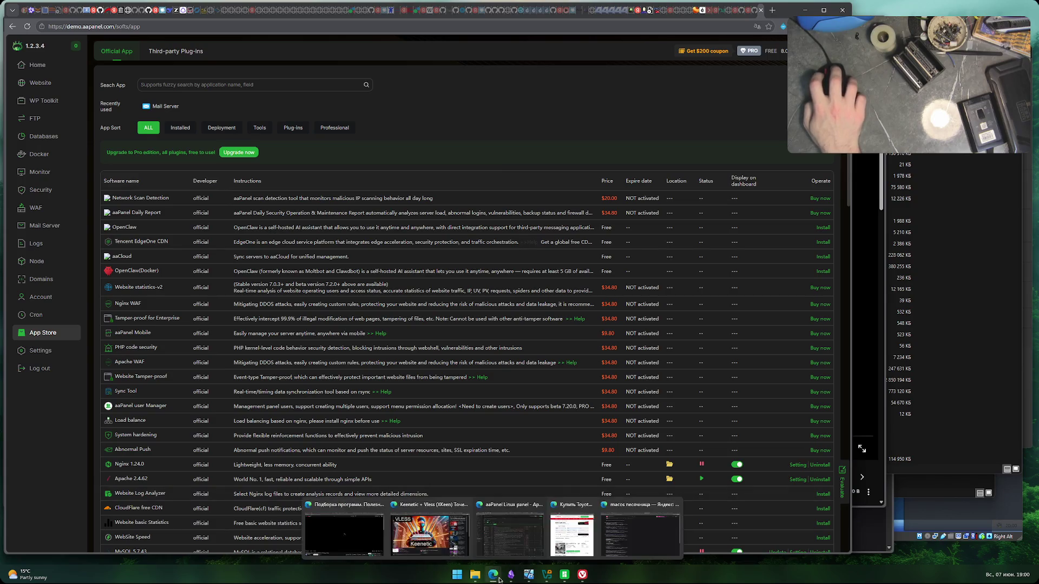
left_click(606, 532)
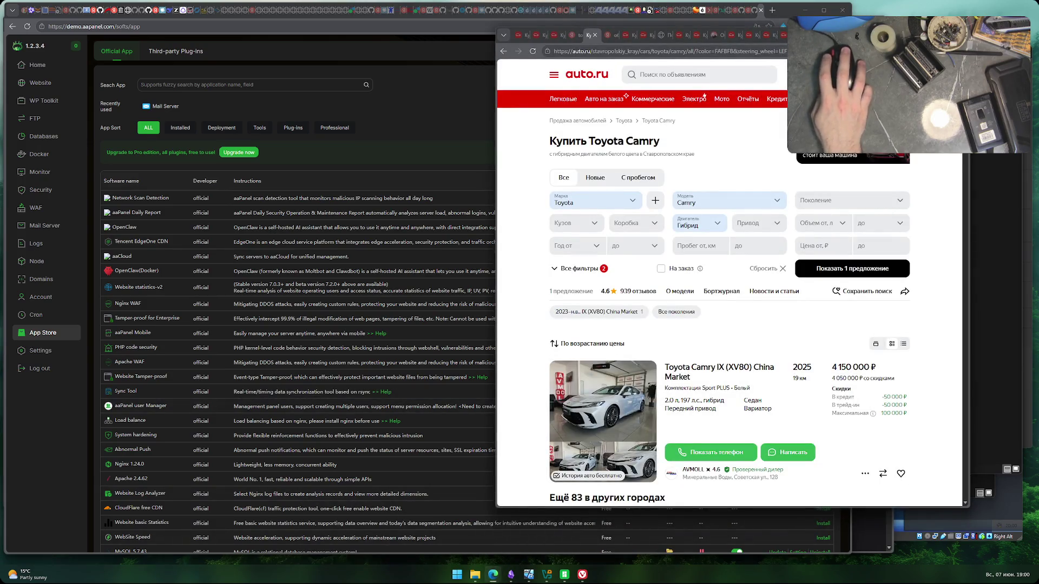
left_click(493, 575)
mouse_move(582, 574)
left_click(581, 532)
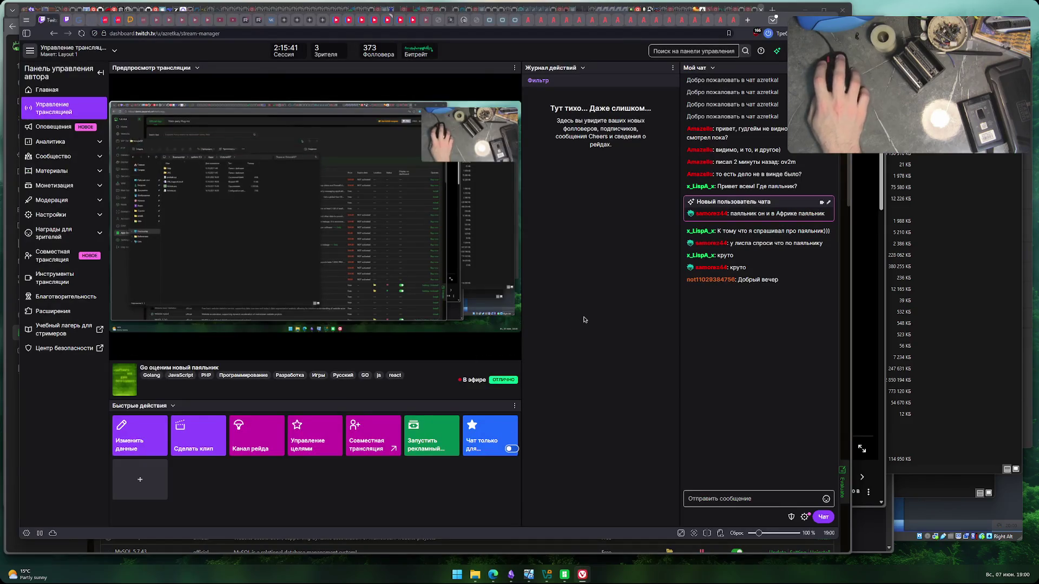
- View the stream chat's user list, then return to the aaPanel App Store browser window
left_click(833, 68)
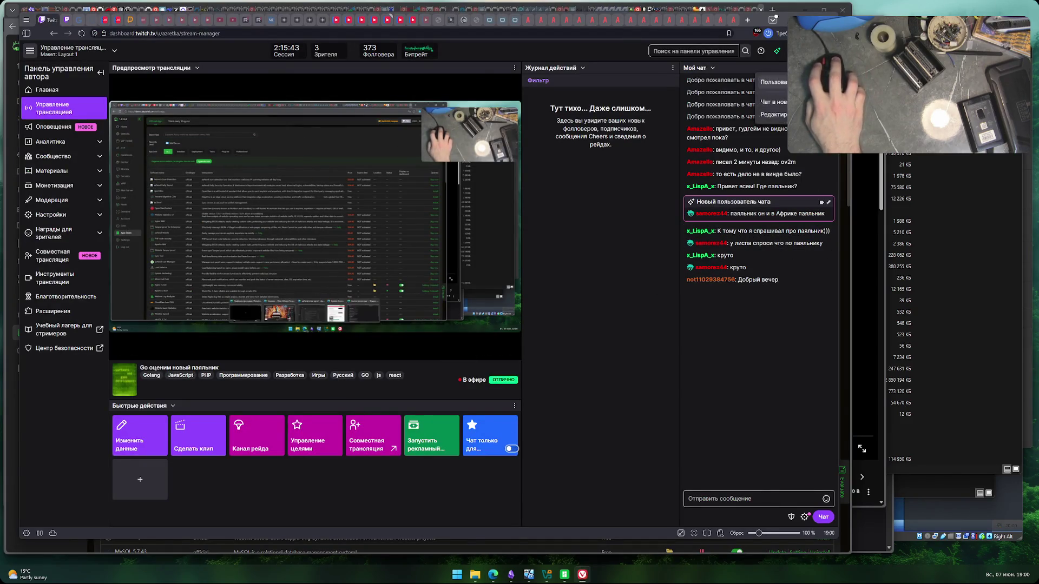
left_click(774, 81)
key("Escape")
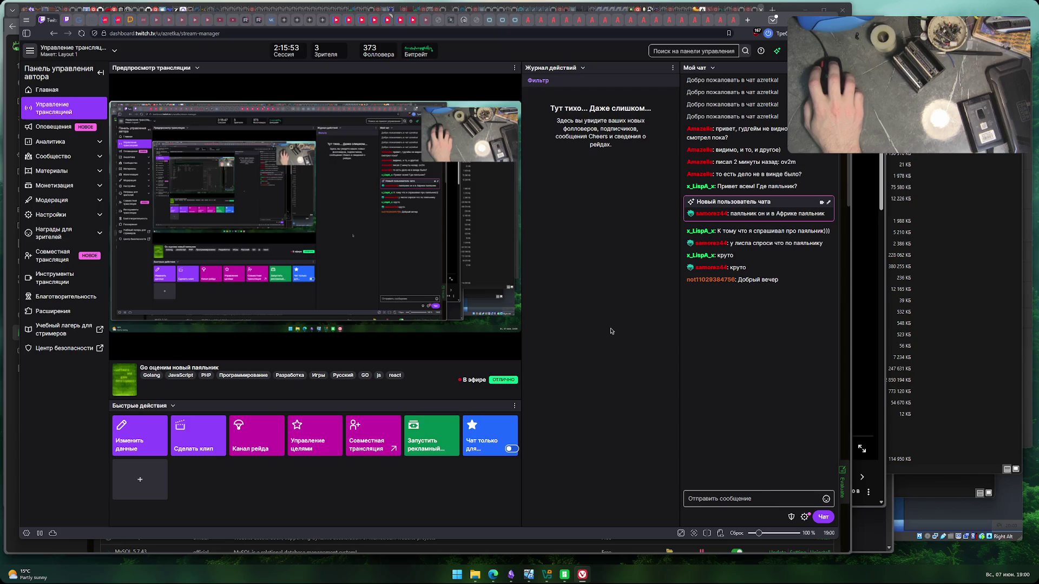
mouse_move(490, 579)
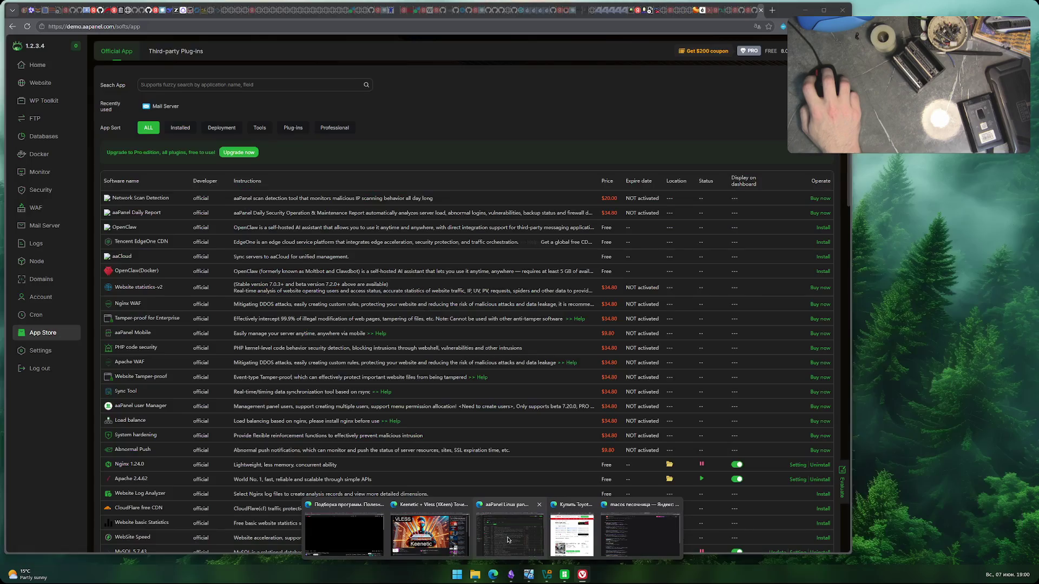
left_click(518, 540)
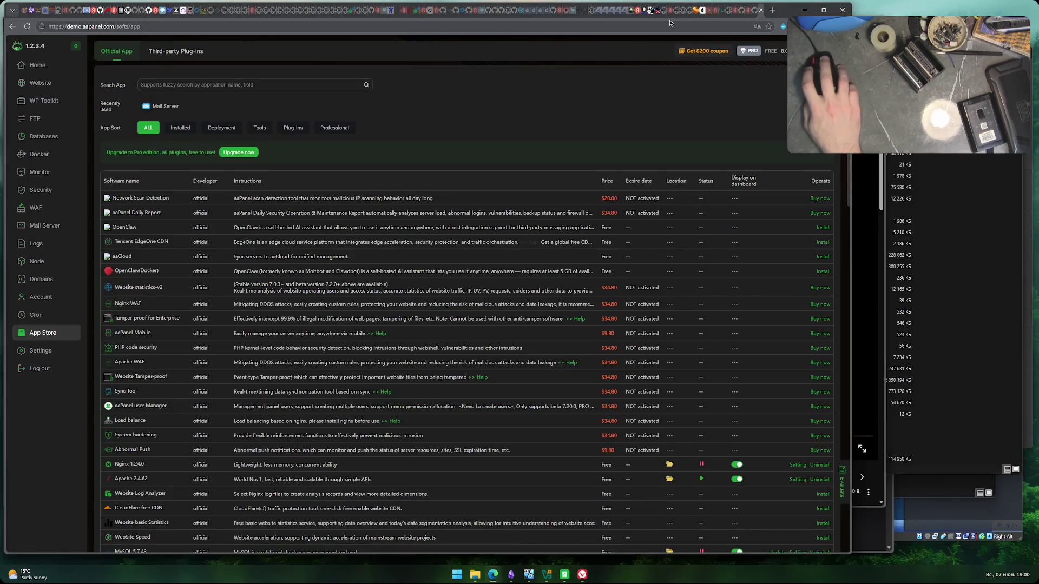
- In a new tab, search Yandex for 'xbox 360 freeboot обновить дашборд'
left_click(650, 11)
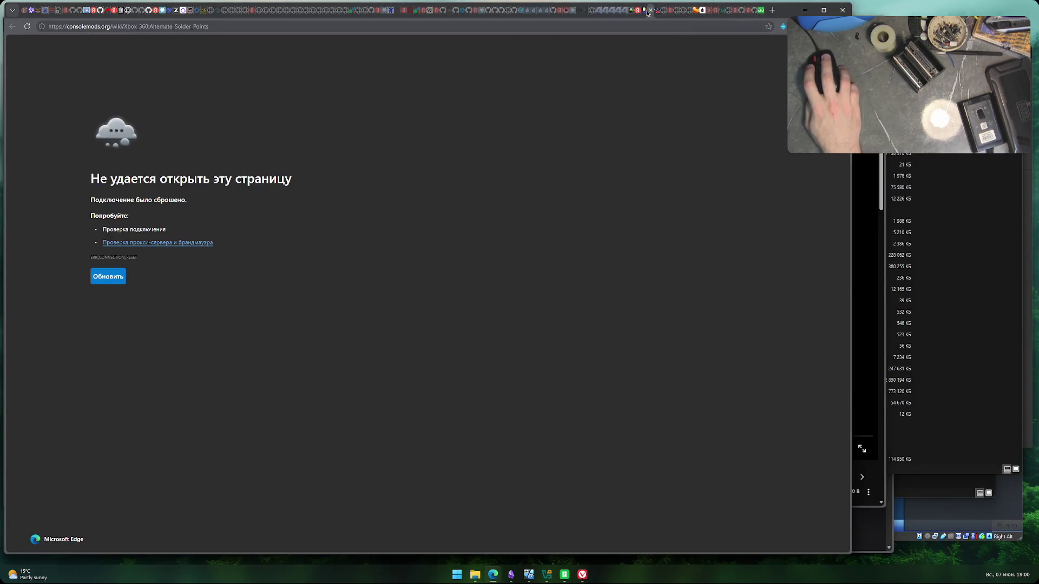
left_click(644, 10)
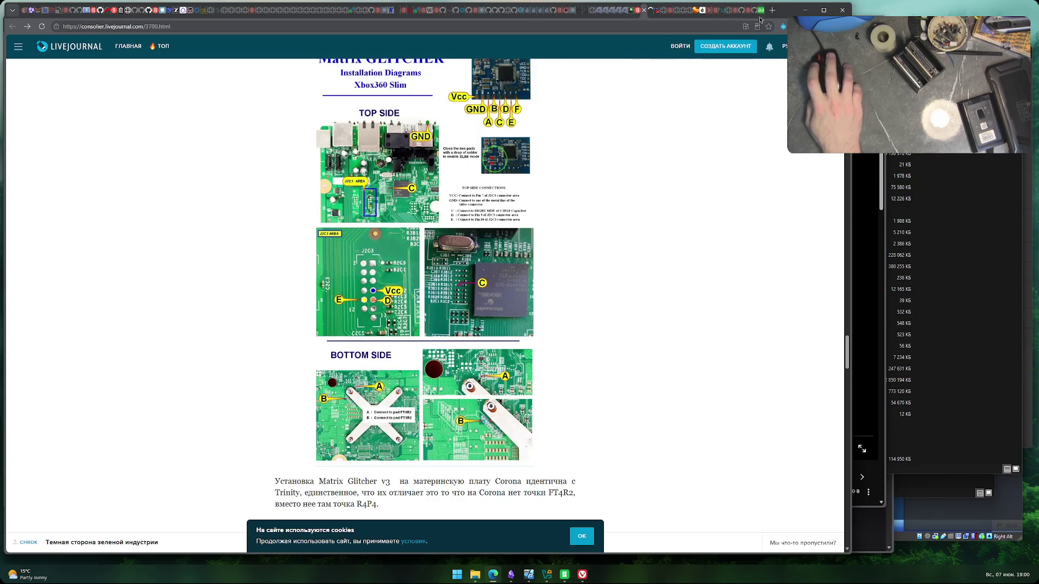
key("ctrl+t")
type("a")
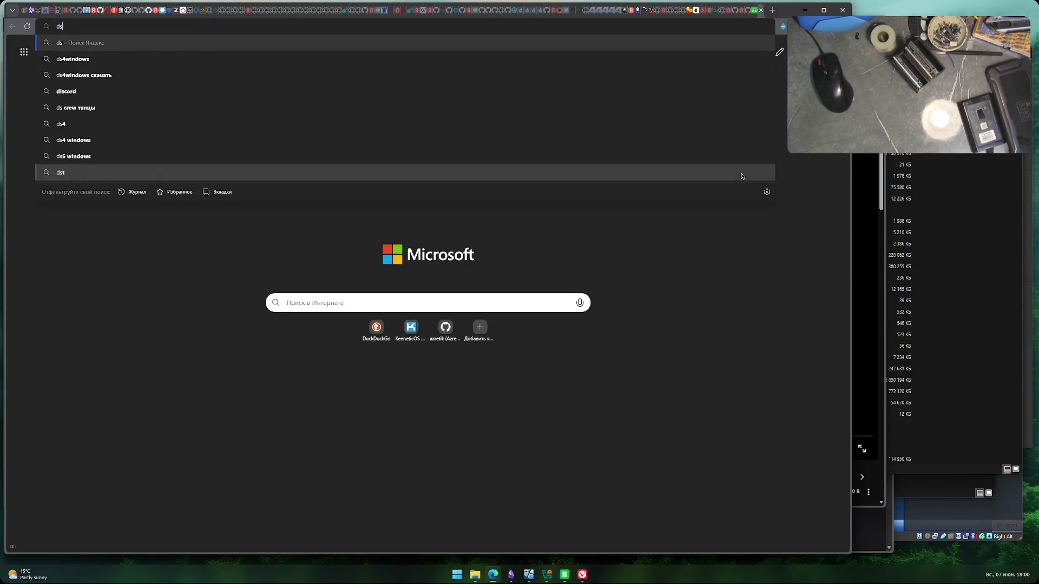
key("BackSpace")
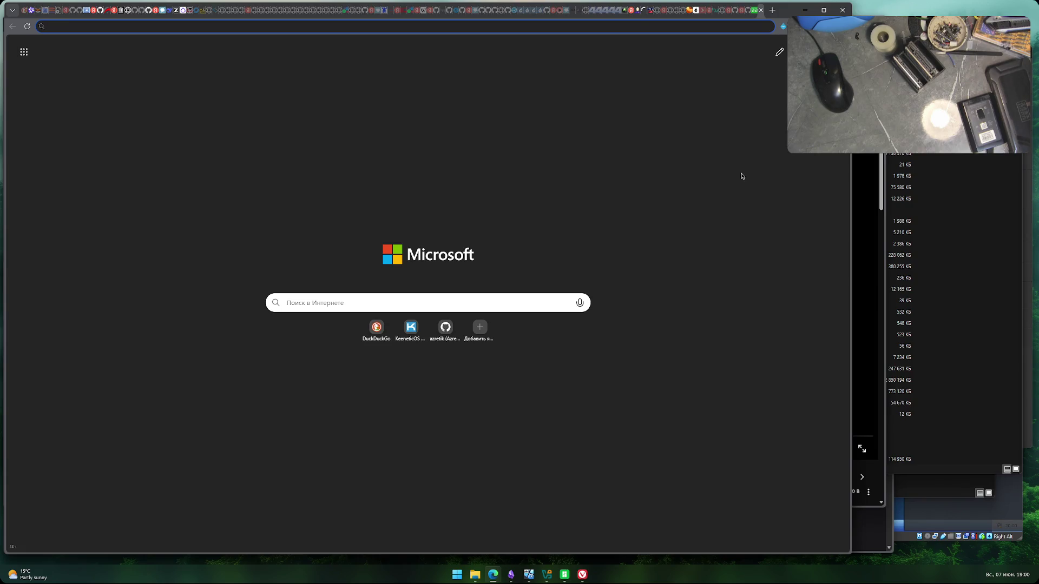
type("xbox 360 ")
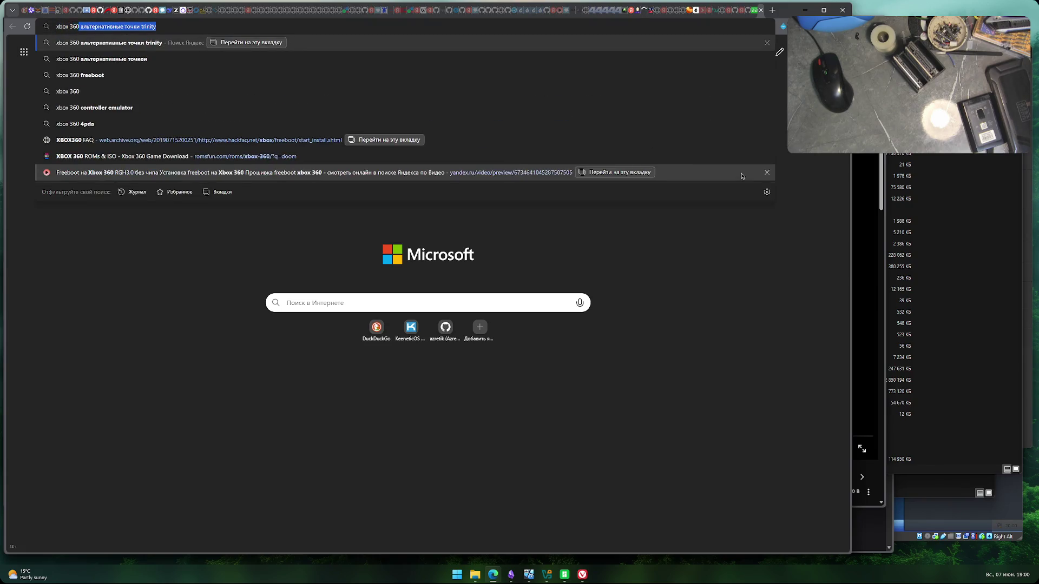
type("freeboot d")
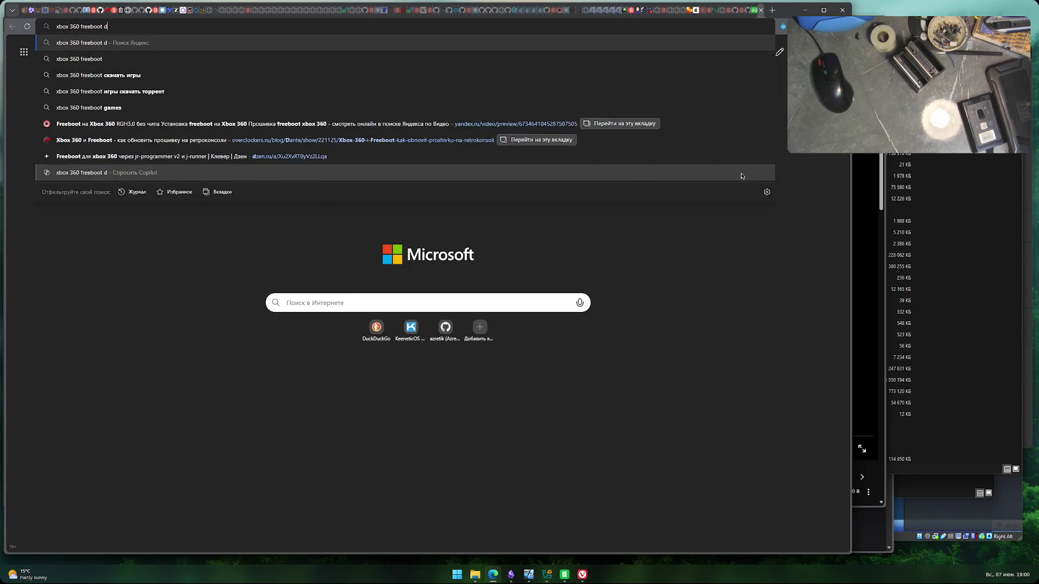
key("BackSpace")
type("обновитьт")
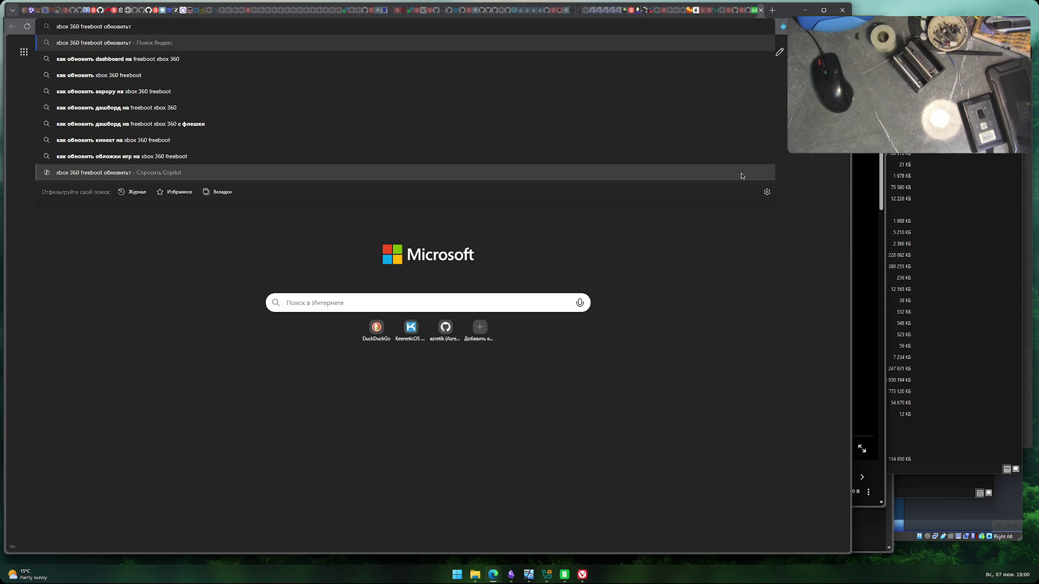
type(" дашборд")
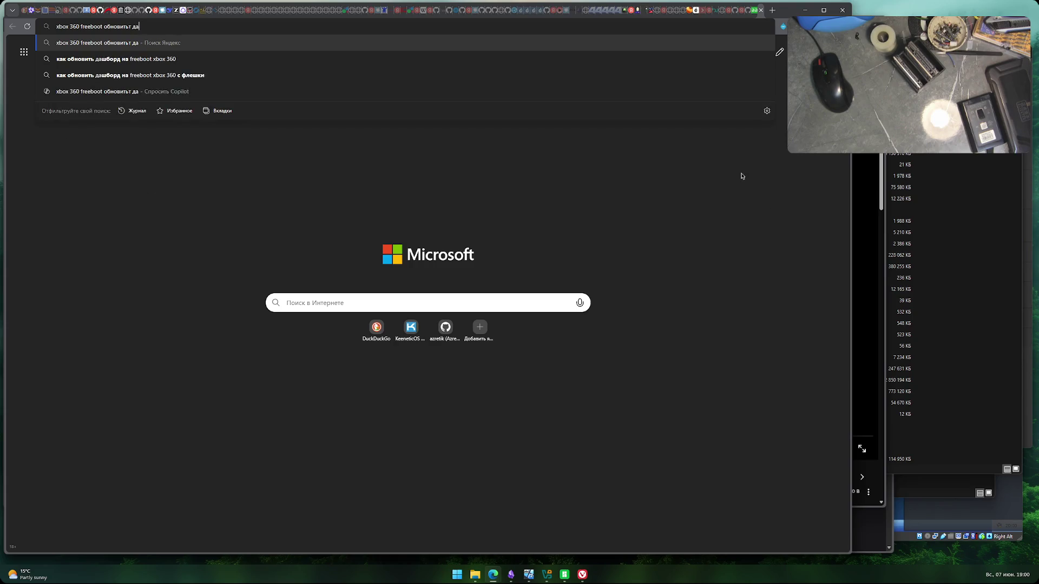
key("Return")
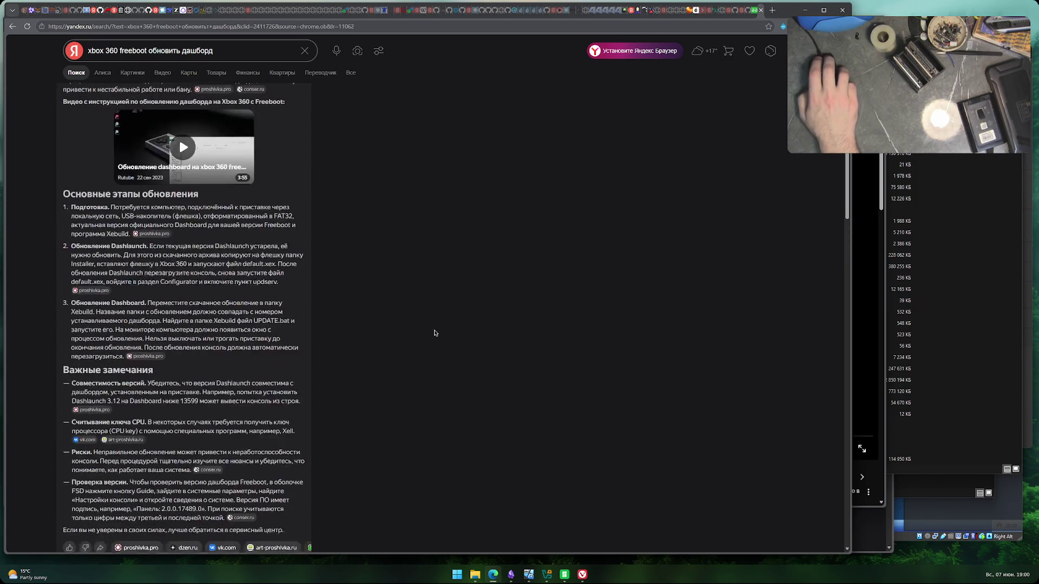
- Read the Alice answer's dashboard update steps, highlighting step 3, and scroll through the results
scroll(435, 331, "down", 2)
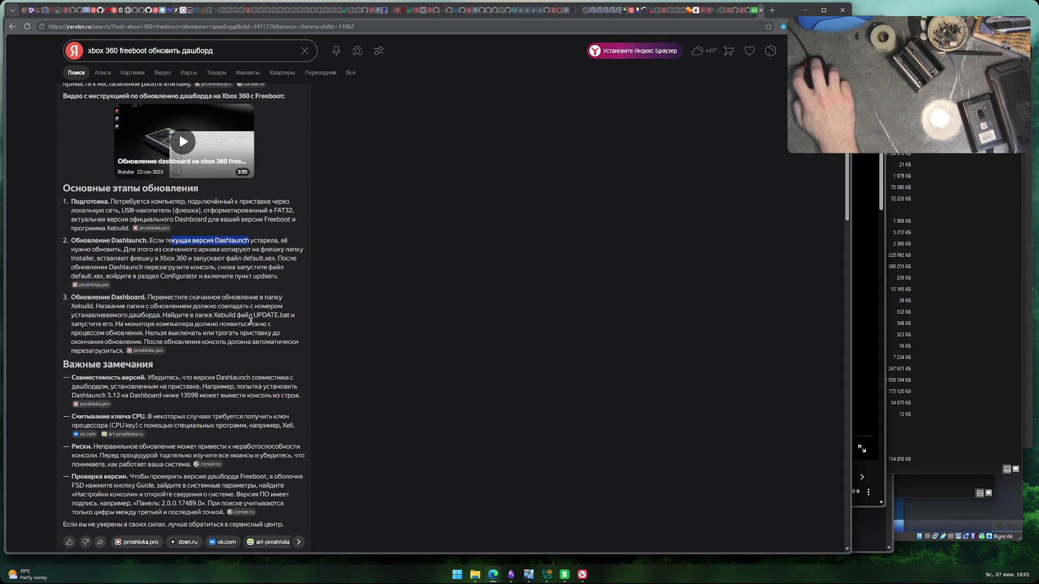
scroll(205, 276, "down", 4)
scroll(210, 281, "up", 3)
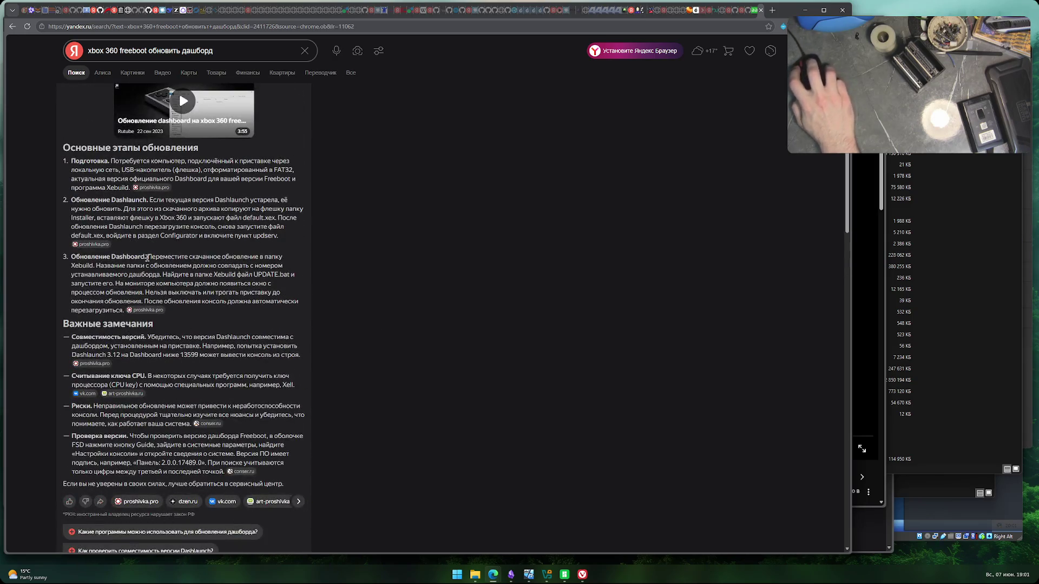
left_click_drag(159, 257, 259, 264)
mouse_move(96, 264)
left_mouse_down()
mouse_move(267, 266)
mouse_move(232, 275)
left_mouse_up()
left_click(267, 283)
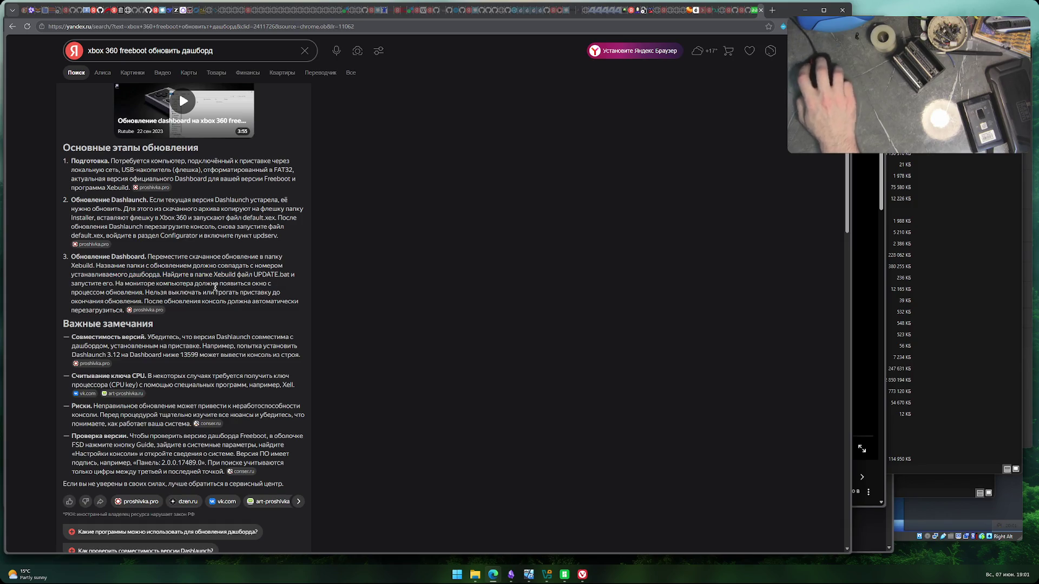
scroll(371, 327, "down", 2)
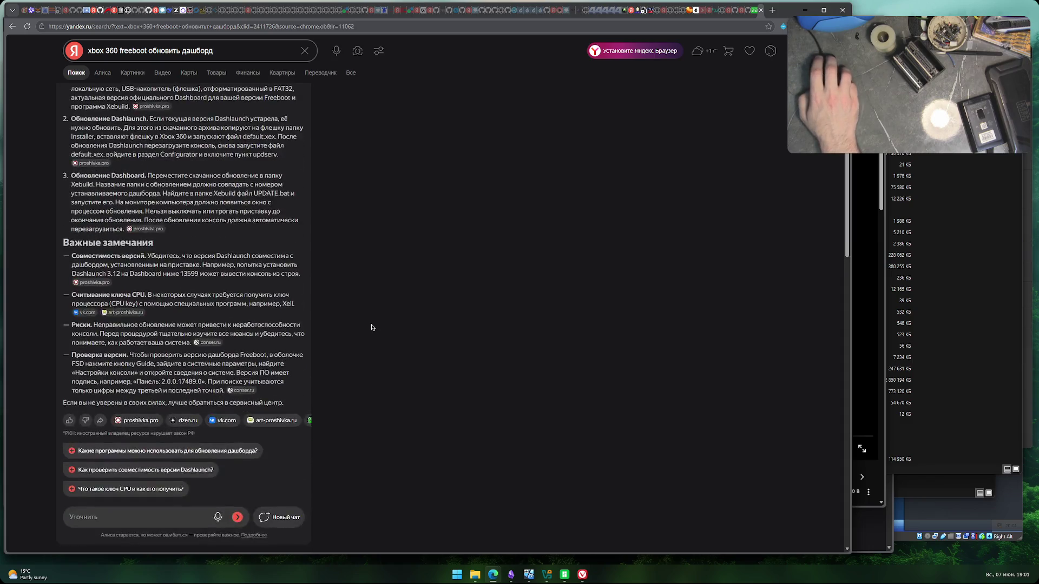
scroll(371, 328, "down", 5)
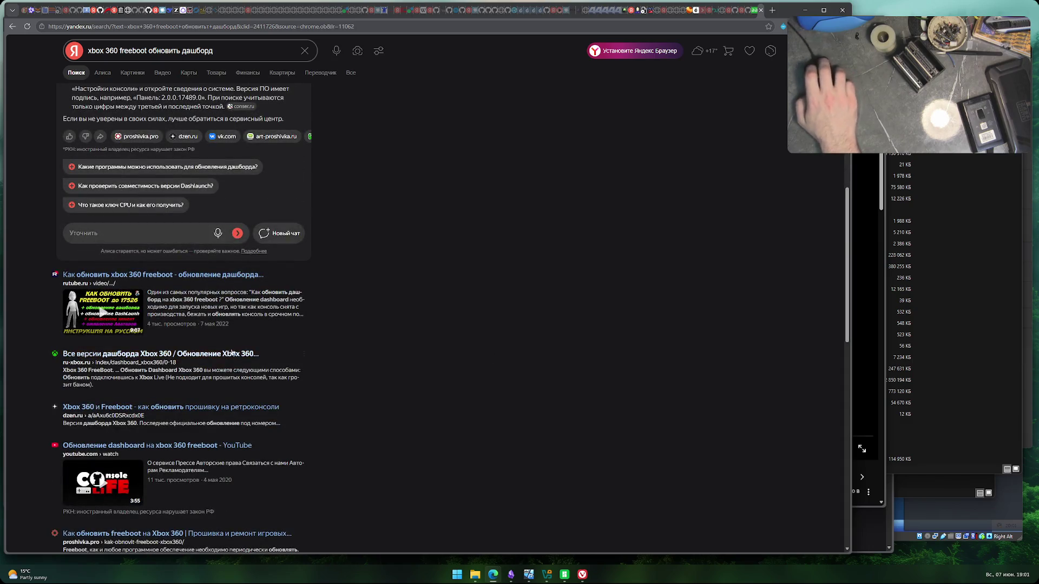
- Open the ru-xbox.ru 'Все версии дашборда Xbox 360' page and read its game-disc, USB and DVD update methods
left_click(390, 353)
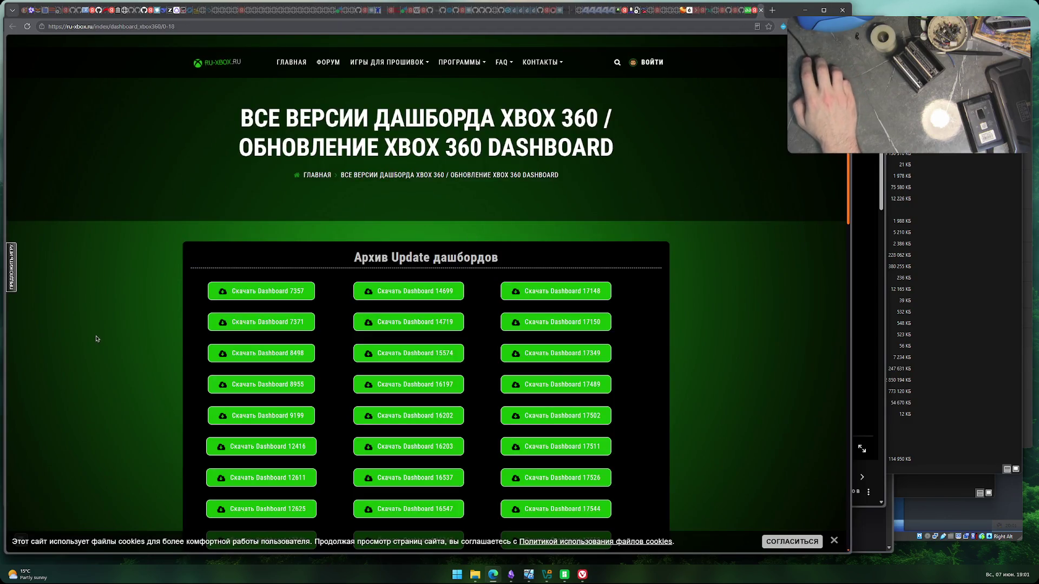
scroll(95, 340, "down", 4)
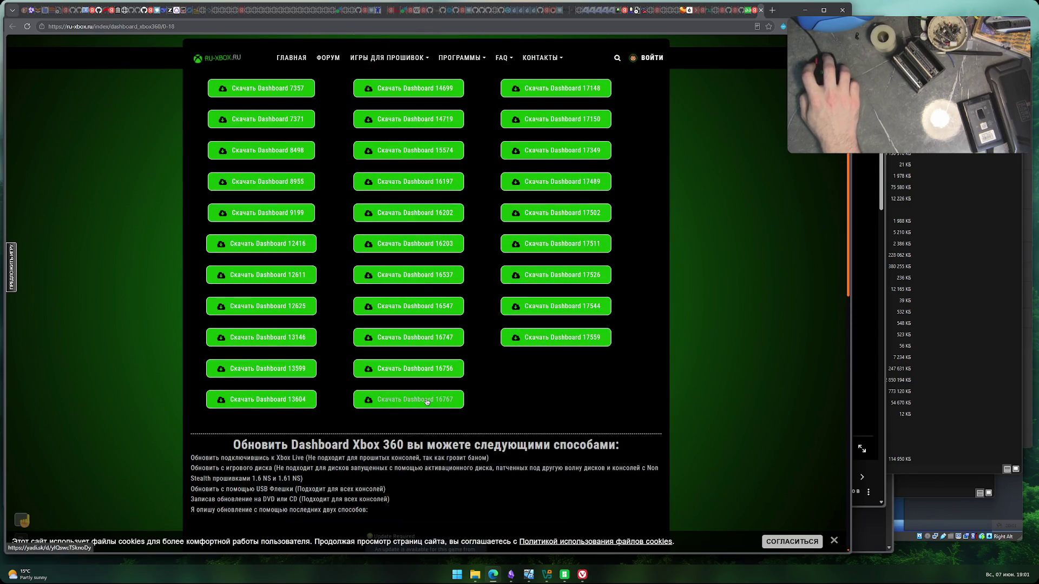
scroll(147, 438, "down", 2)
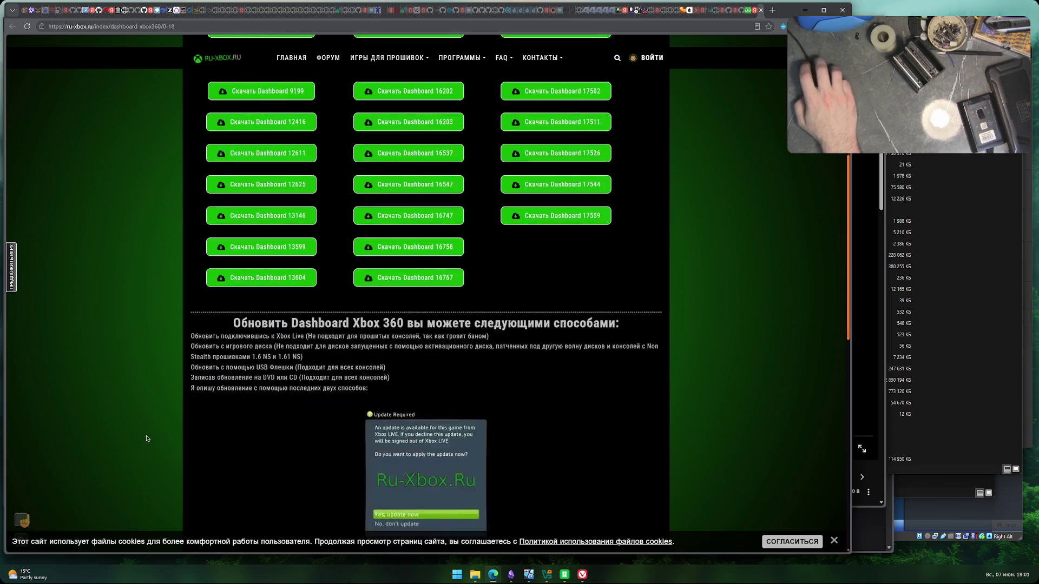
scroll(147, 438, "down", 2)
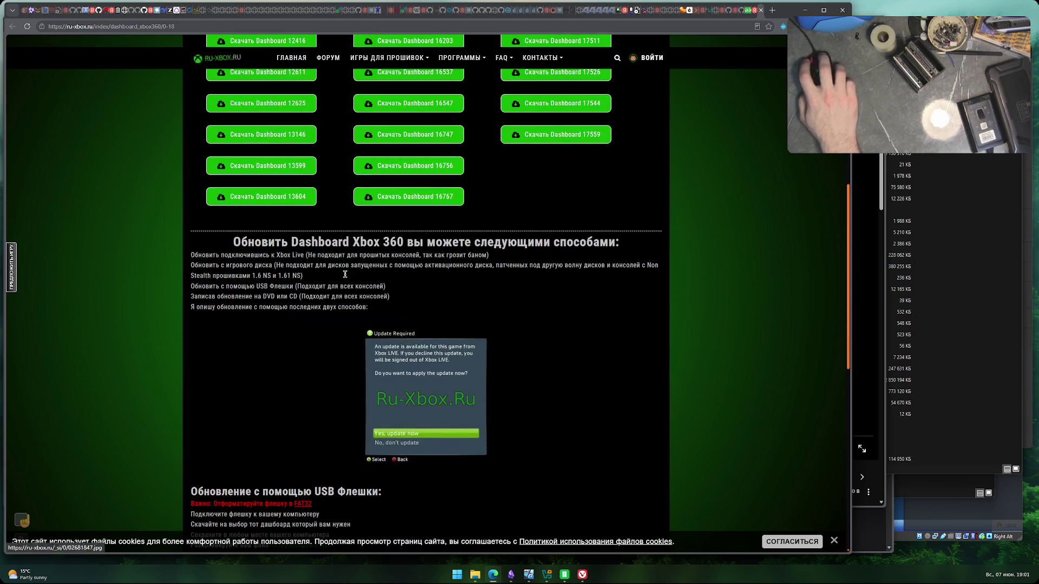
left_click_drag(344, 255, 473, 265)
left_click(212, 308)
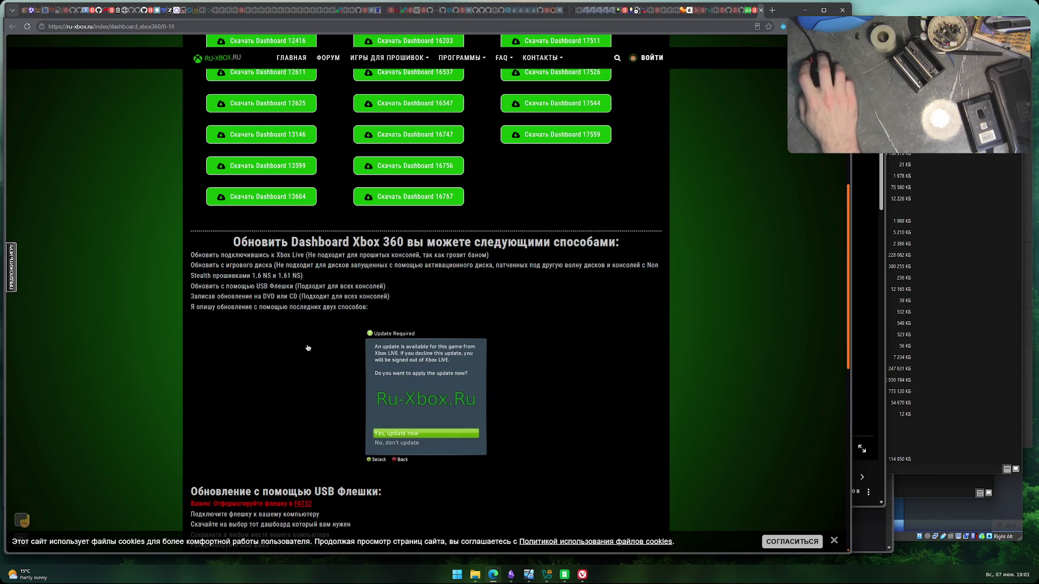
mouse_move(334, 265)
left_mouse_down()
mouse_move(492, 271)
mouse_move(537, 287)
left_mouse_up()
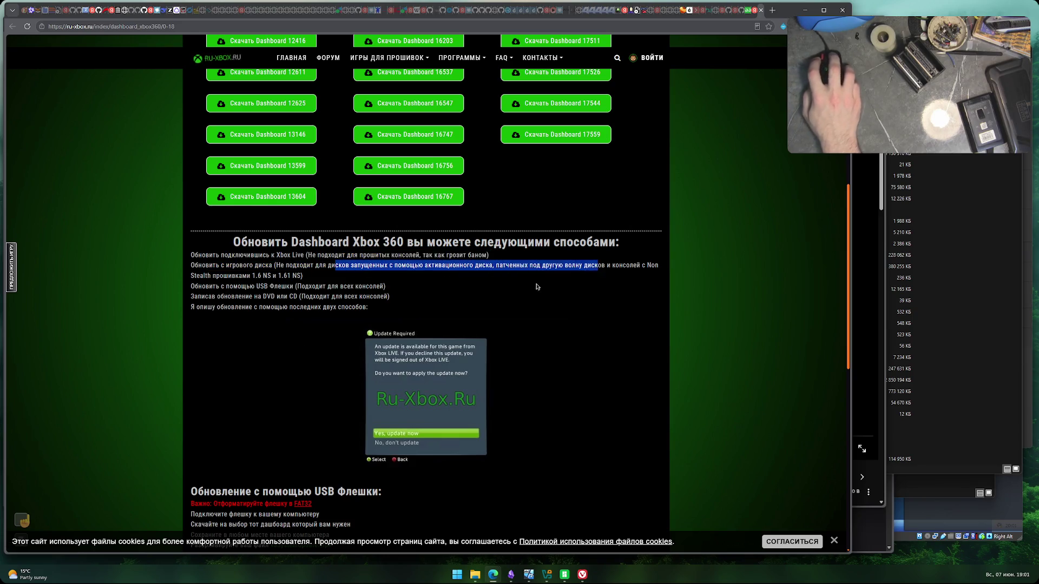
left_click_drag(212, 288, 386, 288)
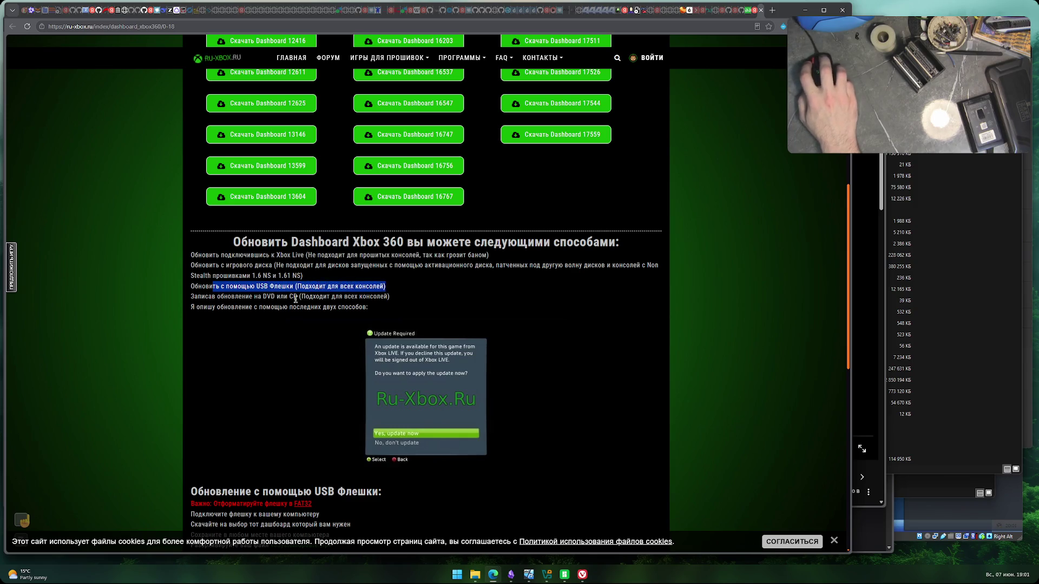
left_click_drag(194, 296, 292, 298)
left_click_drag(390, 296, 309, 296)
left_click_drag(194, 307, 347, 307)
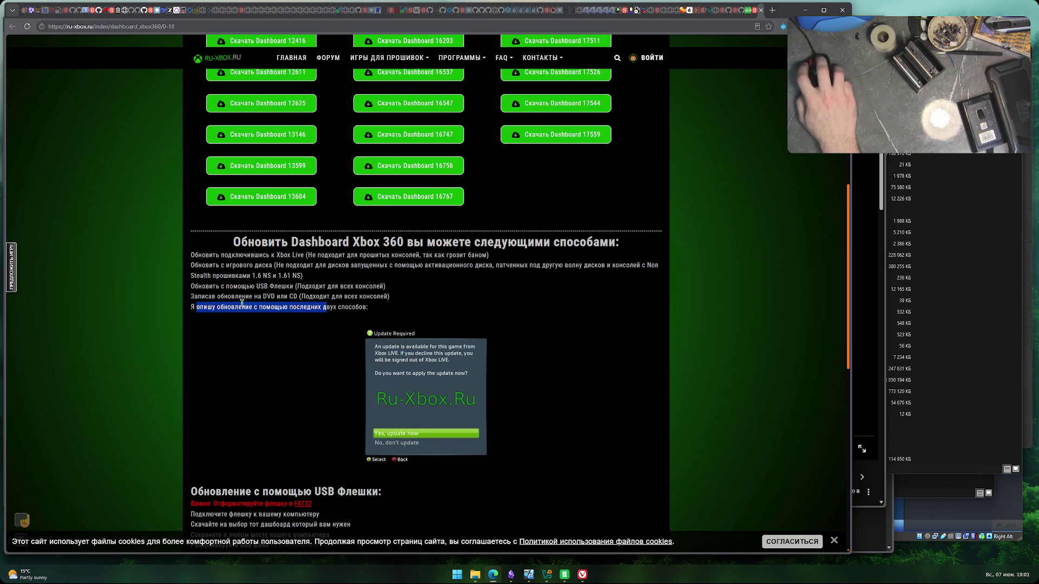
left_click(158, 343)
- Read further down the update instructions, highlighting the SystemUpdate.zip and folder-copy lines
scroll(158, 342, "down", 4)
scroll(158, 342, "down", 1)
scroll(157, 343, "up", 2)
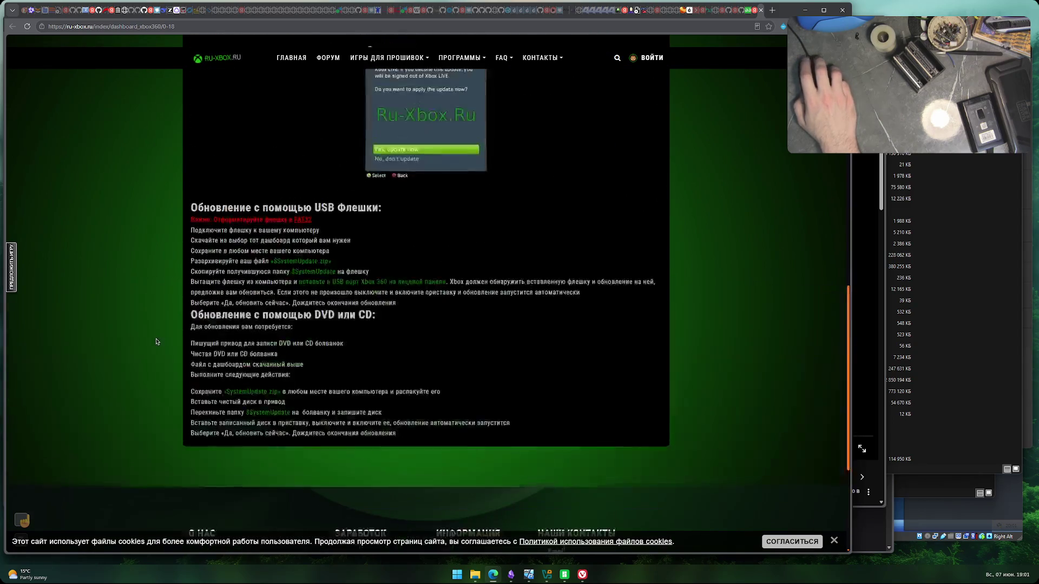
scroll(157, 342, "down", 1)
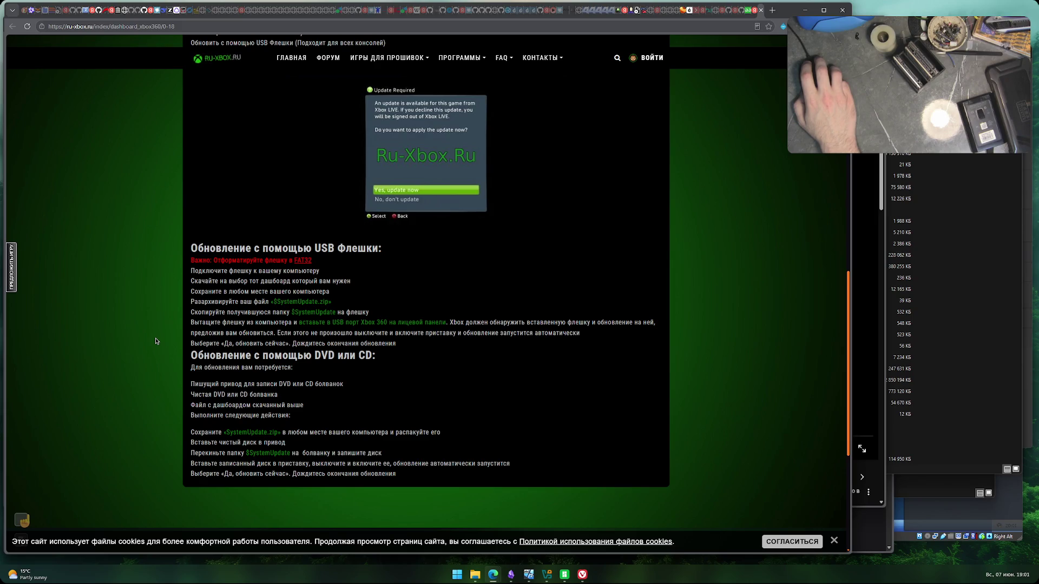
left_click_drag(238, 343, 396, 343)
left_click(286, 343)
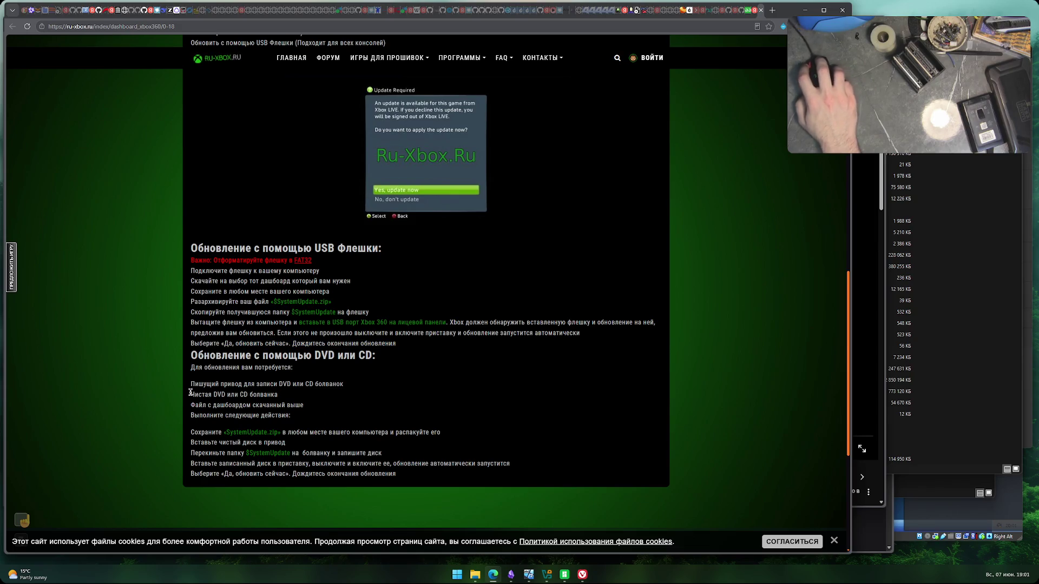
scroll(199, 367, "down", 2)
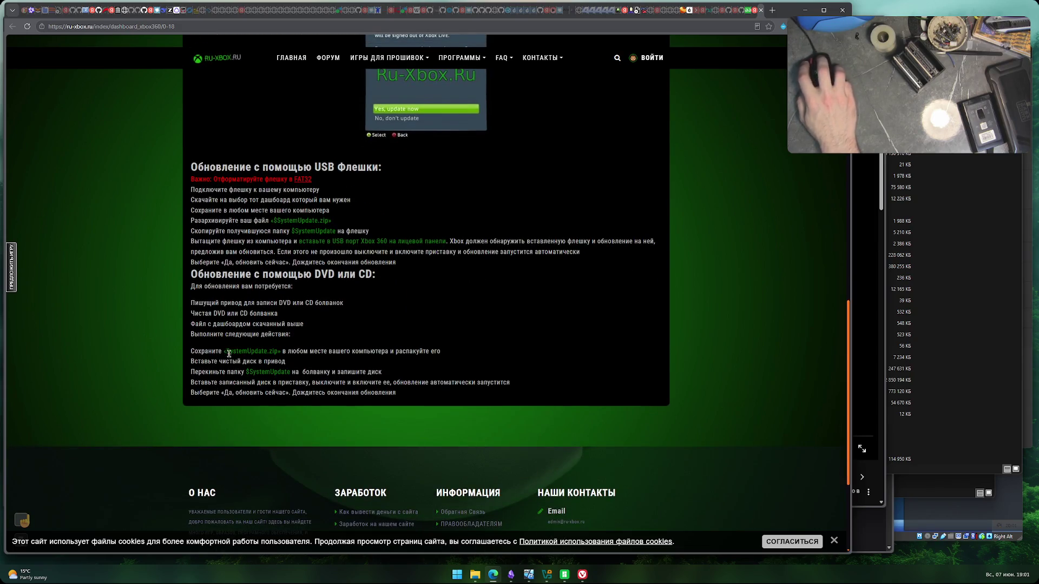
left_click_drag(225, 352, 452, 353)
left_click(367, 352)
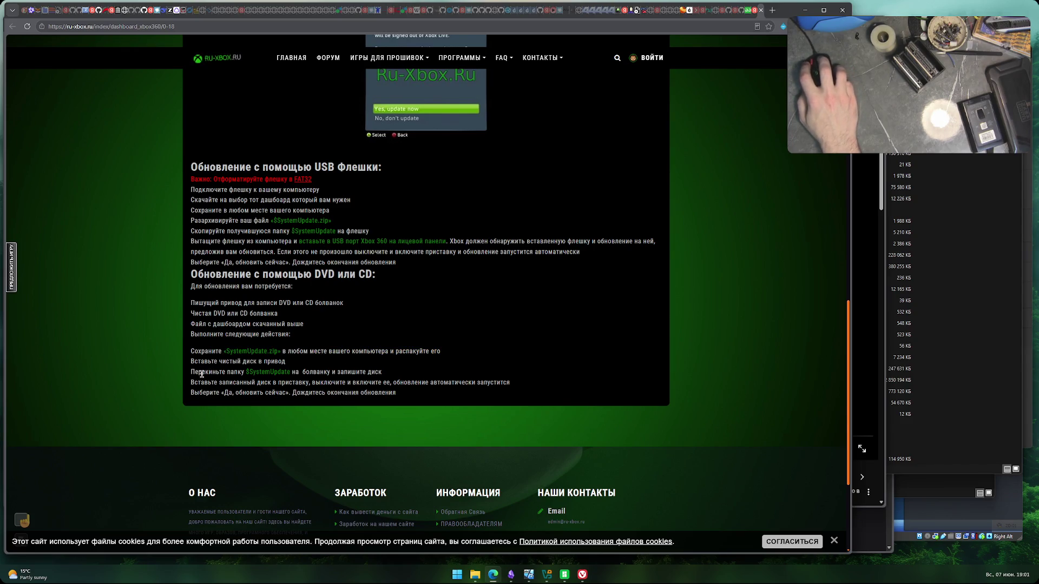
left_click_drag(193, 372, 409, 372)
left_click(281, 392)
scroll(182, 414, "up", 2)
scroll(182, 414, "up", 15)
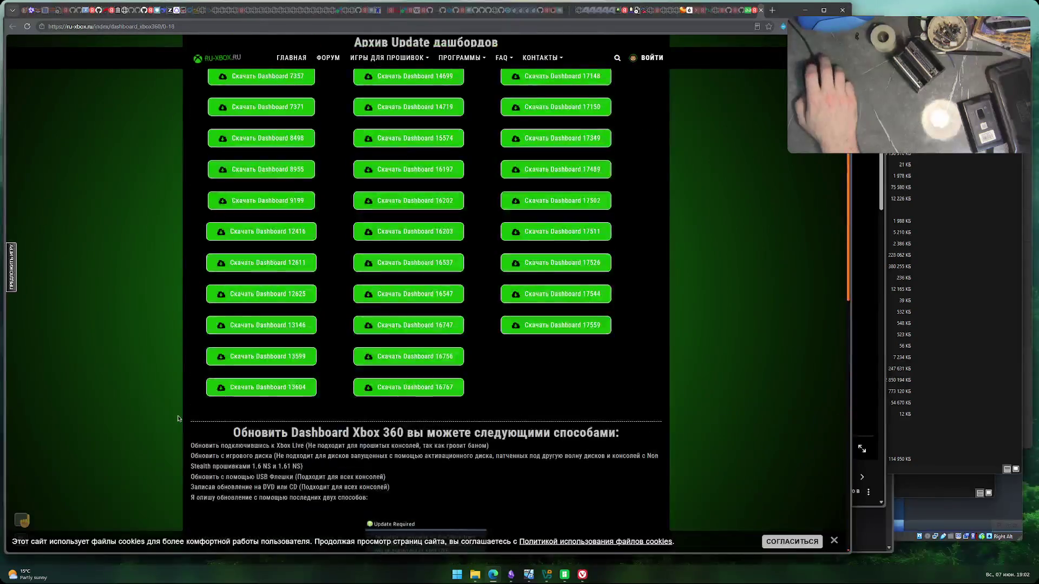
scroll(447, 323, "down", 9)
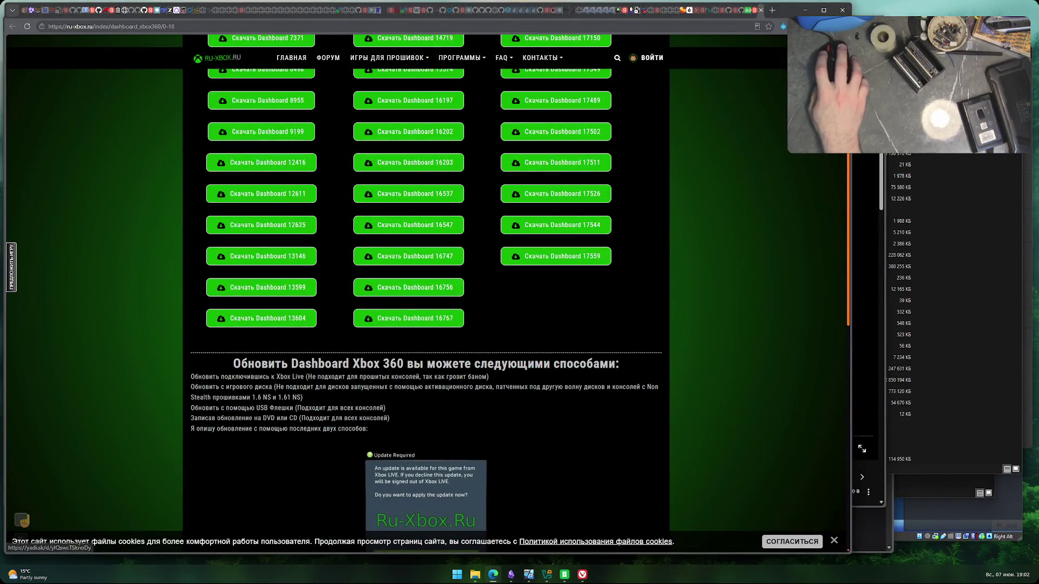
- Go back to the Yandex results, then close the ru-xbox.ru dashboard tab
key("alt+Left")
scroll(476, 300, "down", 10)
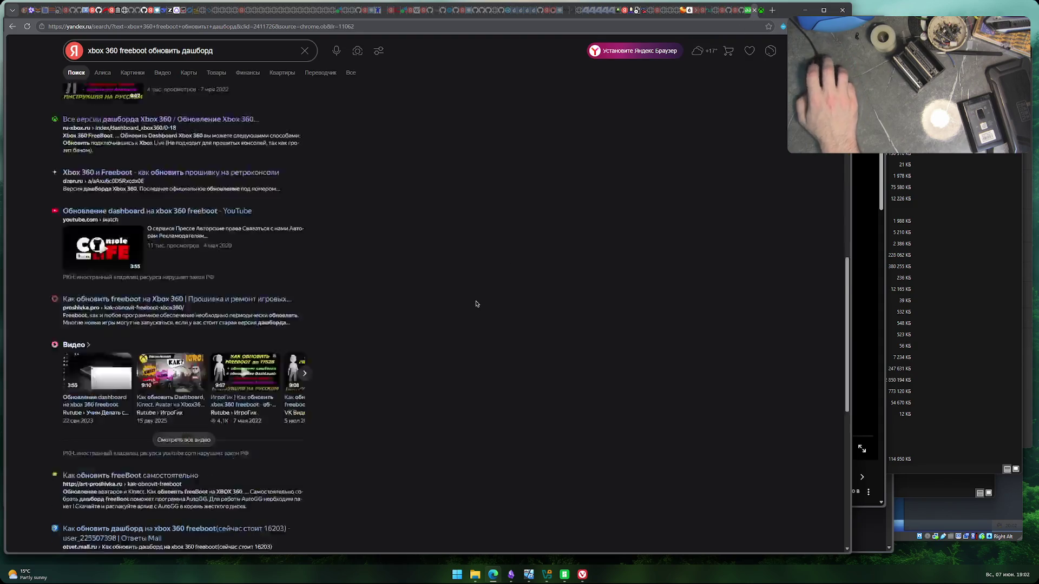
scroll(476, 299, "down", 3)
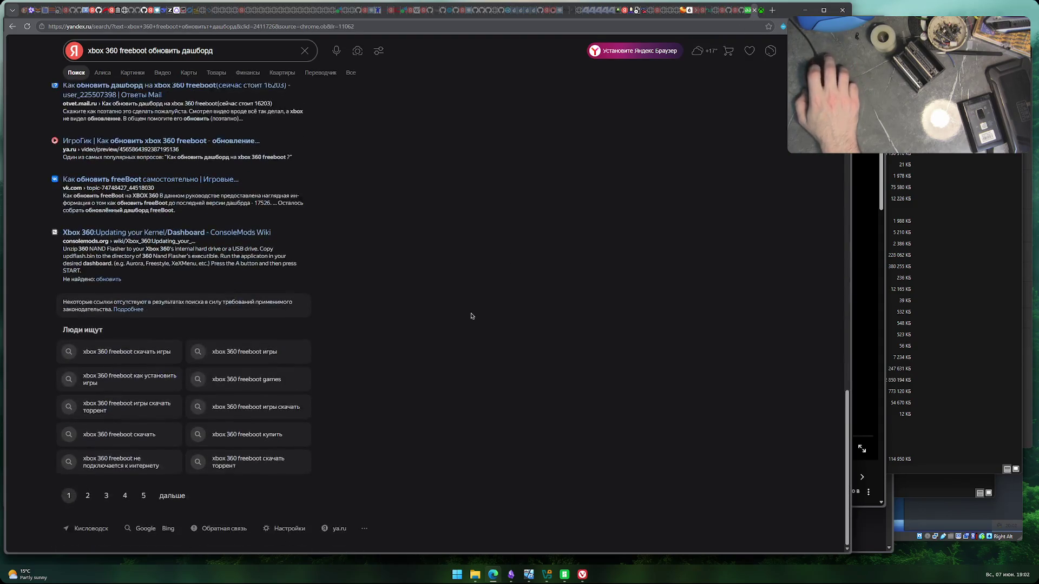
scroll(473, 308, "up", 15)
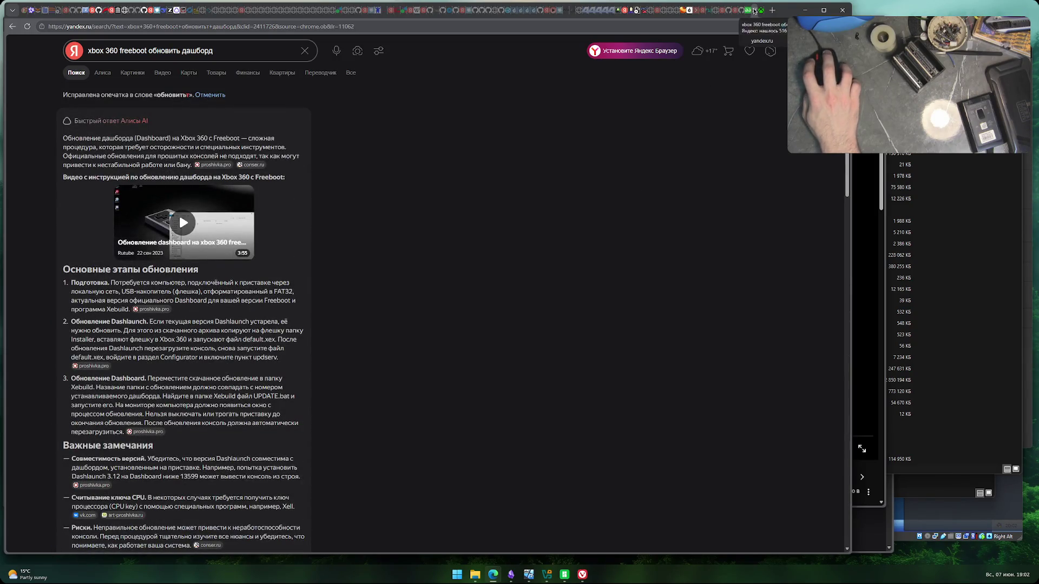
left_click(749, 11)
left_click(754, 10)
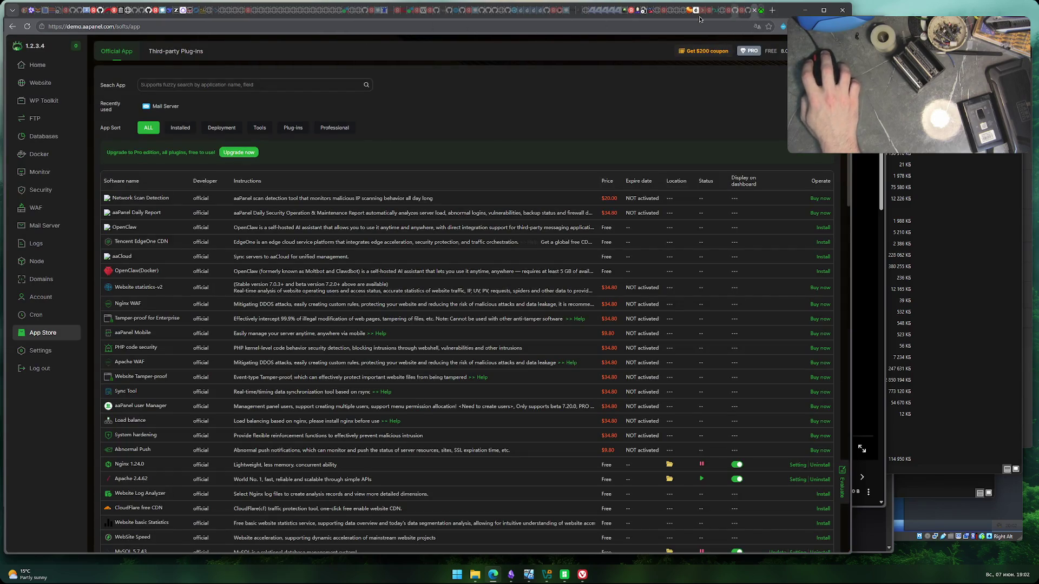
- Close the pspx.ru forum archive tab and switch to the 4PDA 'Xbox 360 - Обсуждение' thread
left_click(644, 11)
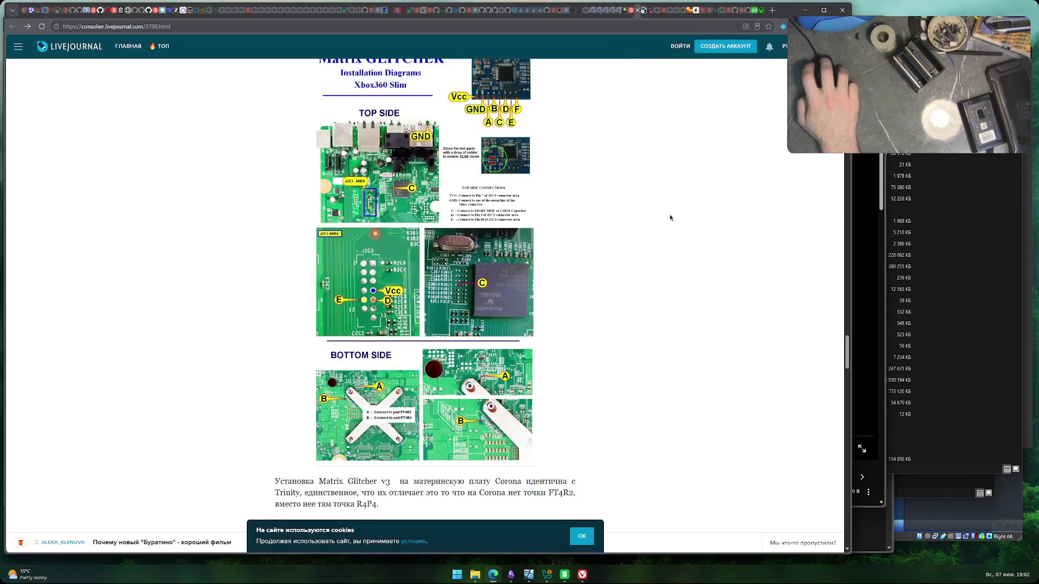
left_click(650, 11)
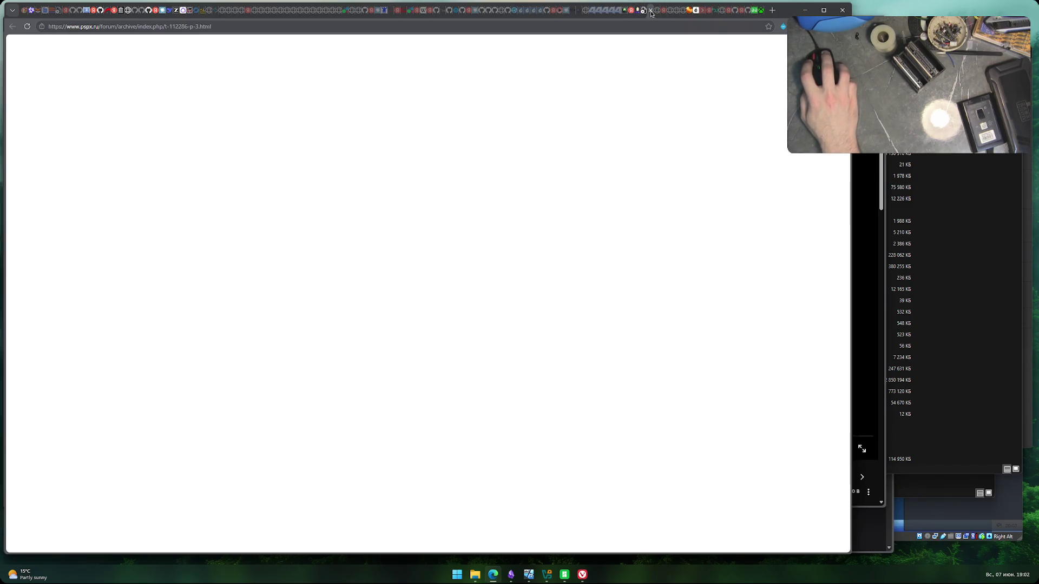
left_click(626, 12)
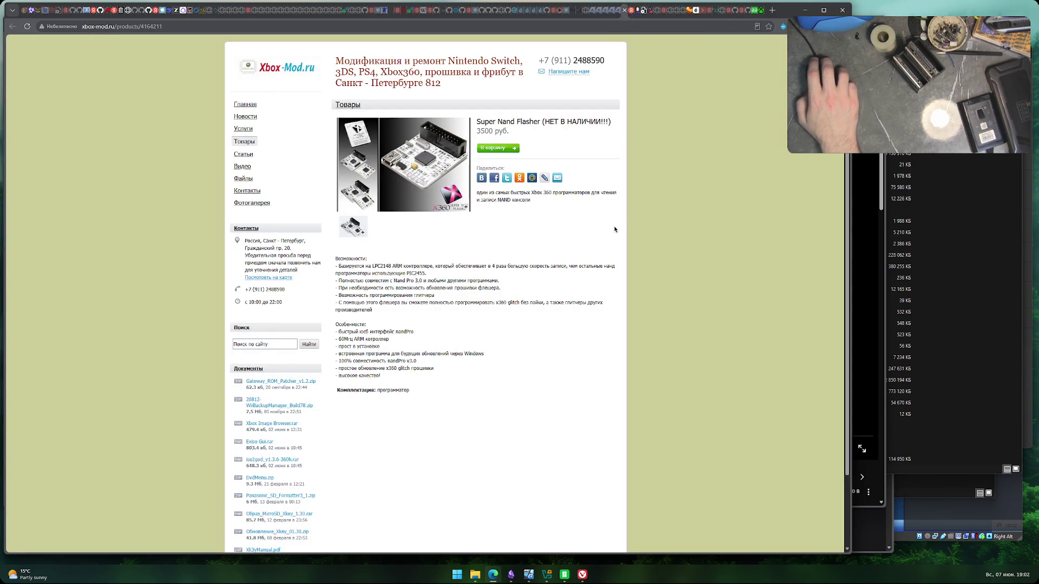
left_click(612, 11)
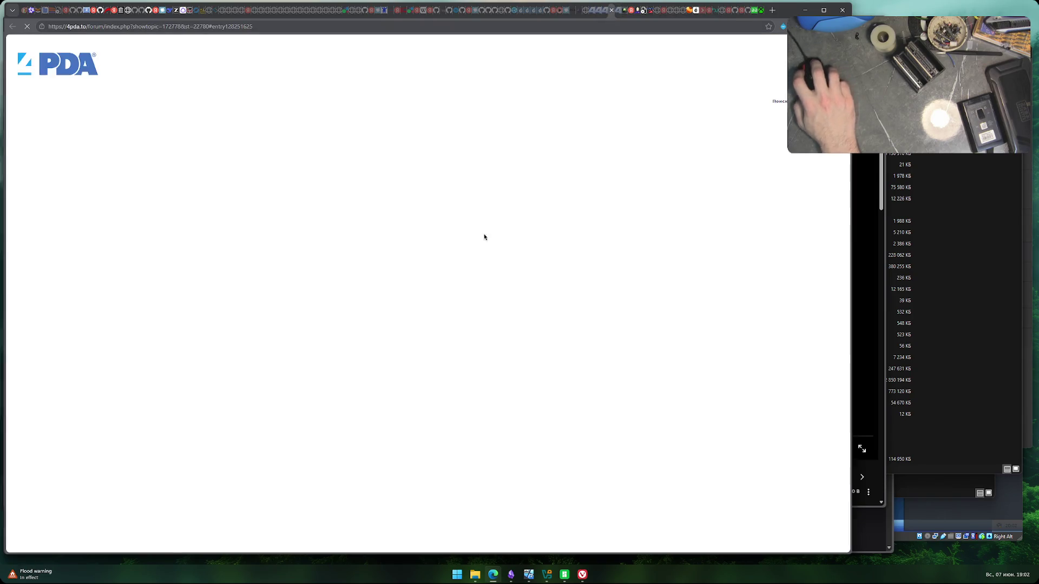
- Peek at the Xbox360E spoiler and the next spoiler's image, closing each again
scroll(290, 288, "up", 6)
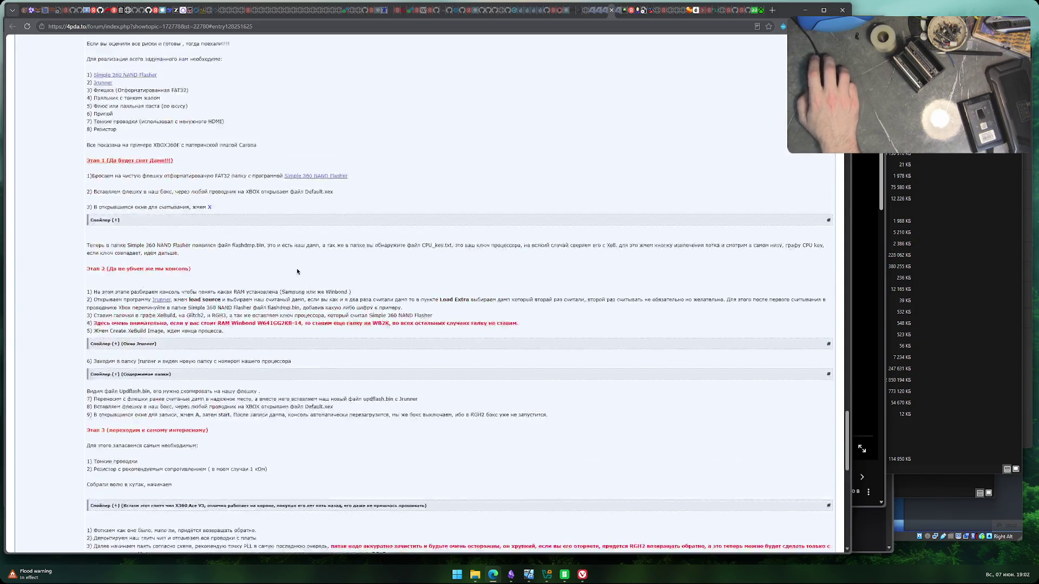
scroll(290, 288, "down", 2)
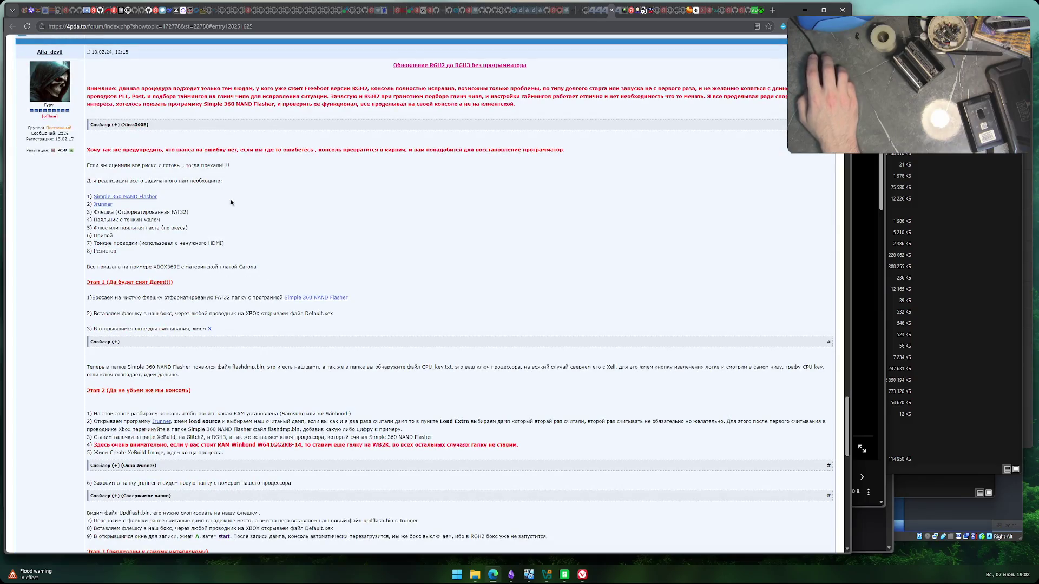
left_click(135, 126)
left_click(136, 126)
scroll(197, 263, "down", 1)
scroll(196, 263, "down", 1)
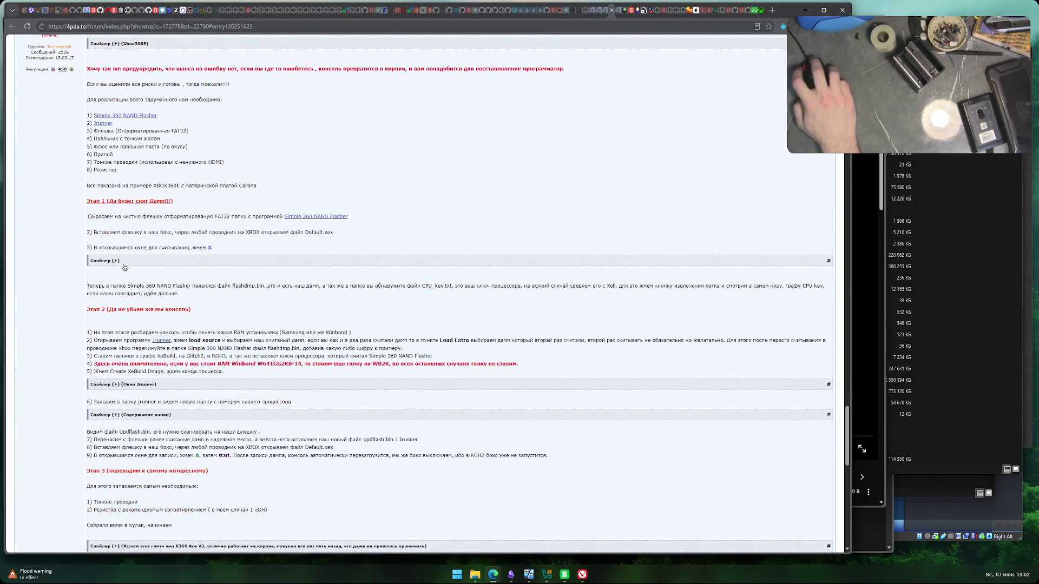
left_click(125, 268)
left_click(120, 265)
- Briefly open and close the Jrunner window and folder-contents spoilers
scroll(135, 263, "down", 2)
left_click(135, 263)
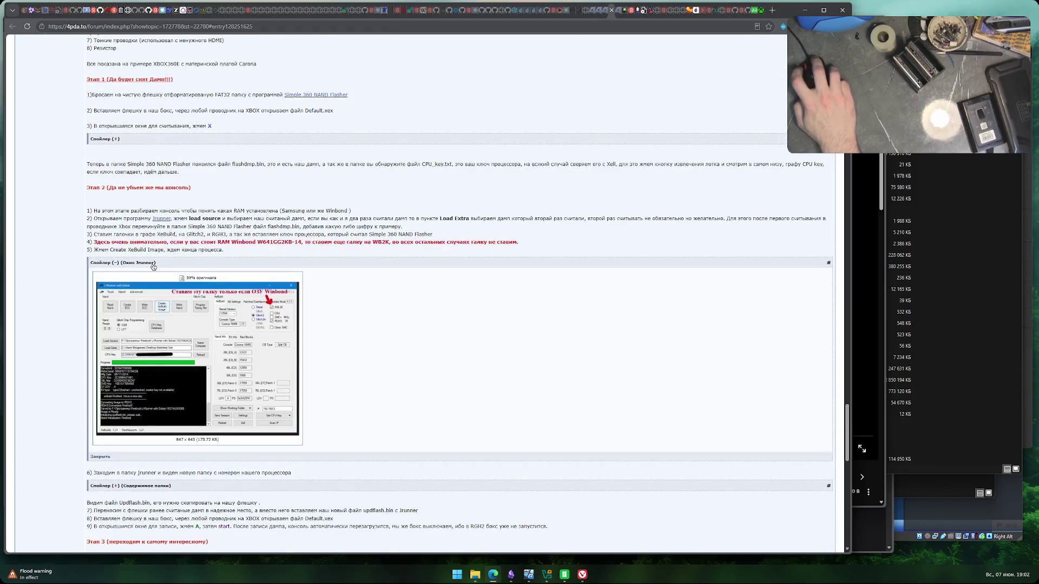
left_click(154, 265)
scroll(157, 216, "down", 2)
left_click(165, 172)
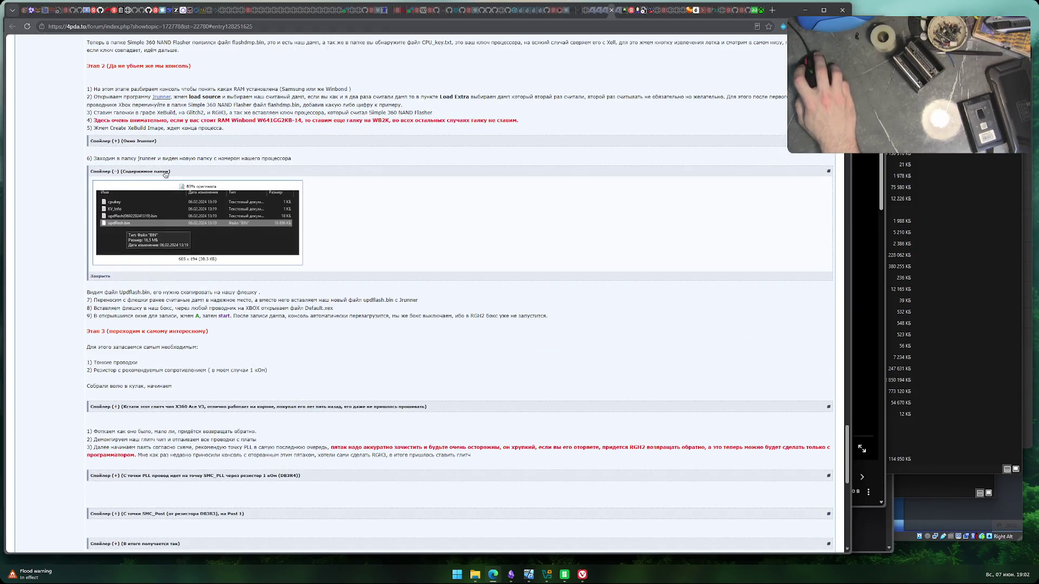
left_click(165, 172)
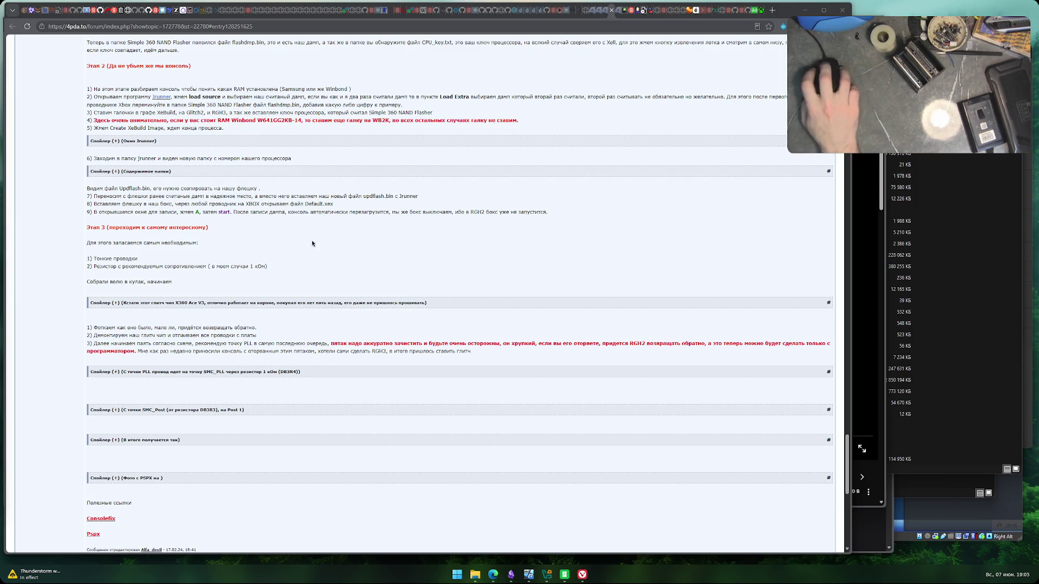
- View the glitch chip spoiler's board photo, close it, then expand the PLL wiring photos
left_click(158, 171)
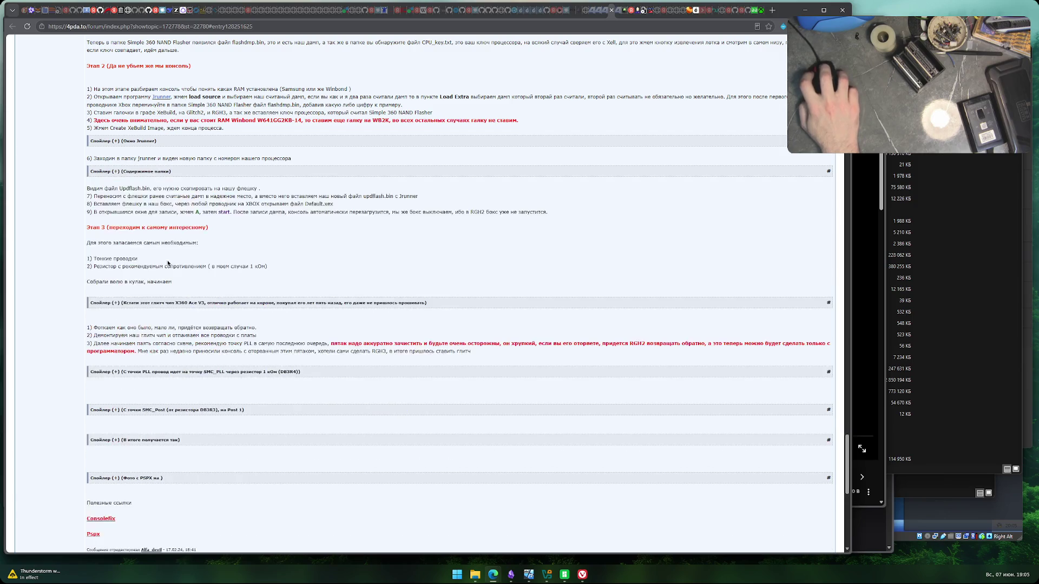
left_click(180, 303)
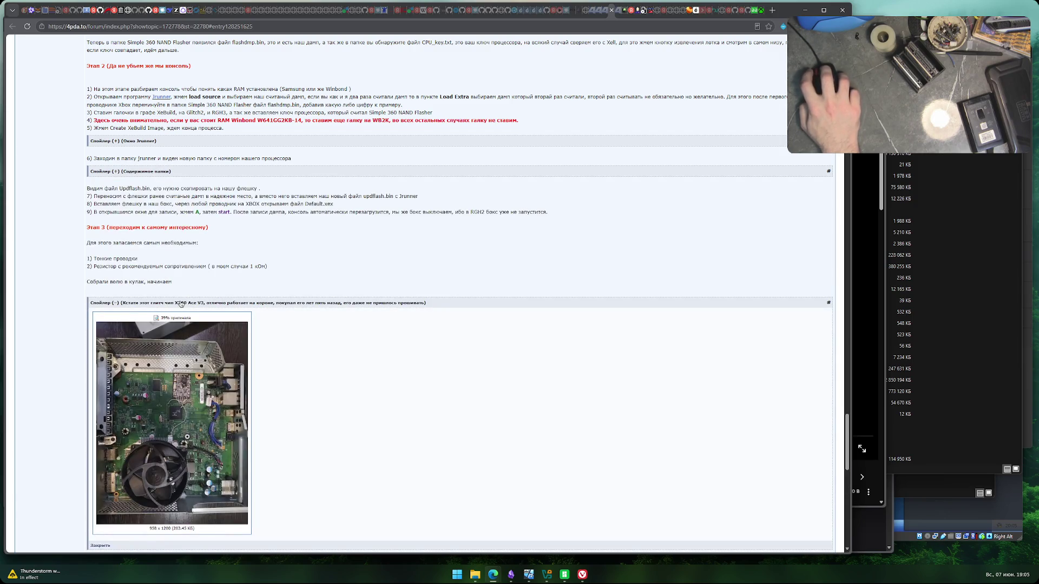
left_click(181, 303)
scroll(181, 303, "down", 3)
left_click(182, 209)
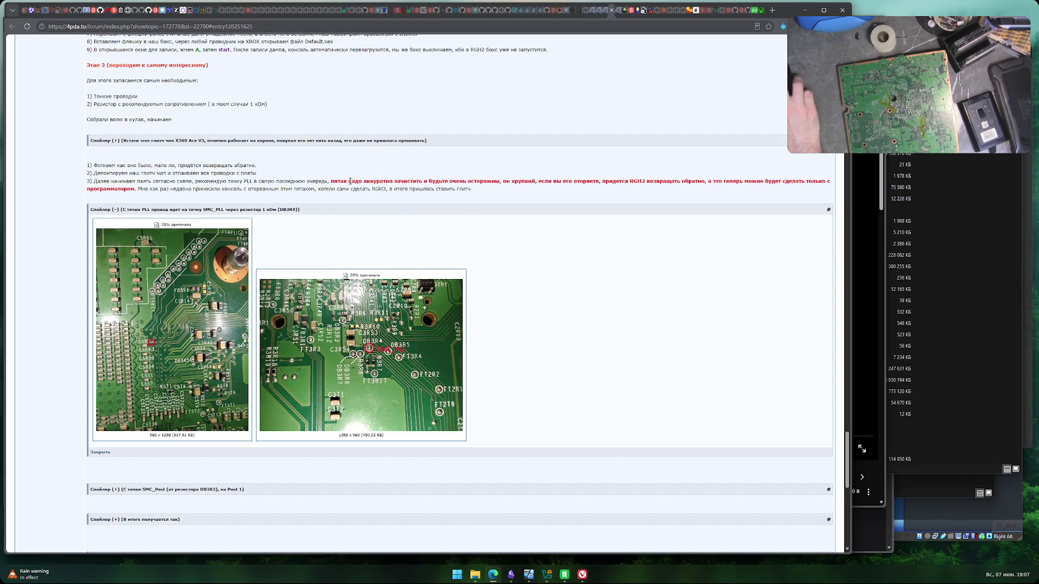
- Highlight the careful-soldering warning, the RGH2 programmer line and the recently-glitched-console sentence
left_click_drag(406, 182, 785, 182)
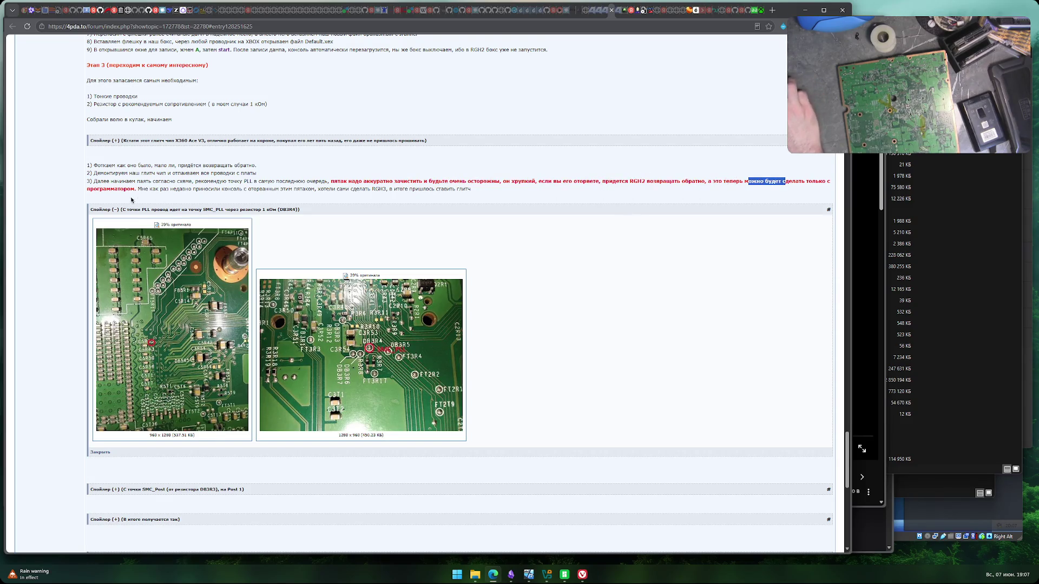
left_click_drag(96, 189, 380, 189)
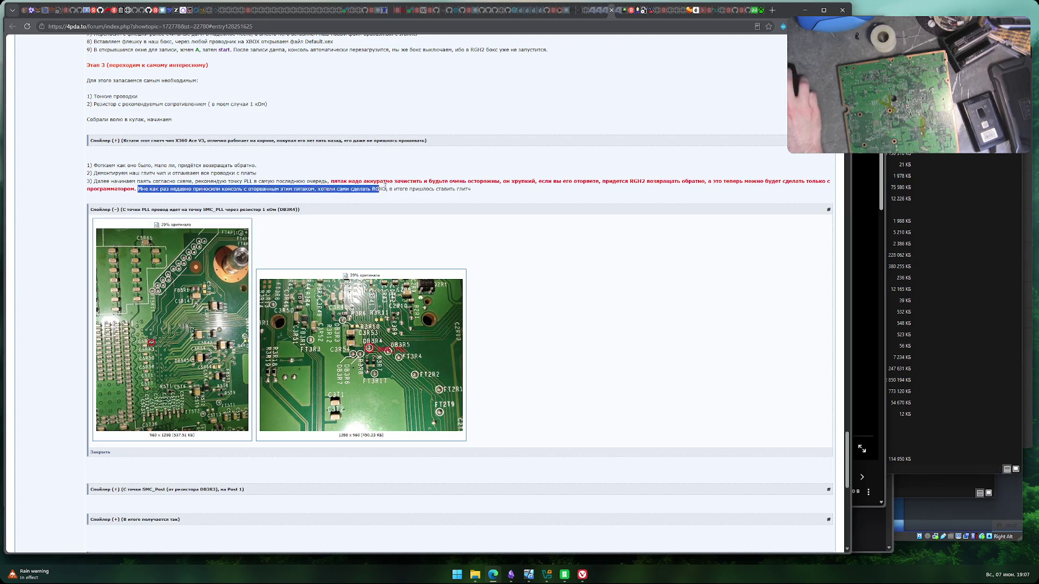
left_click(262, 222)
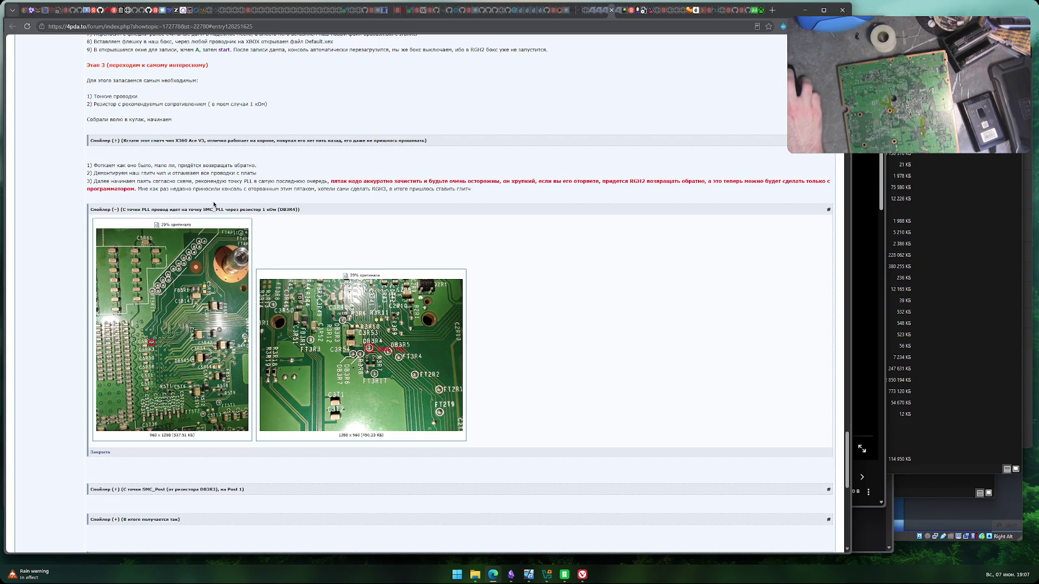
- Expand the SMC_Post wiring spoiler and look over its board photo
scroll(182, 222, "down", 2)
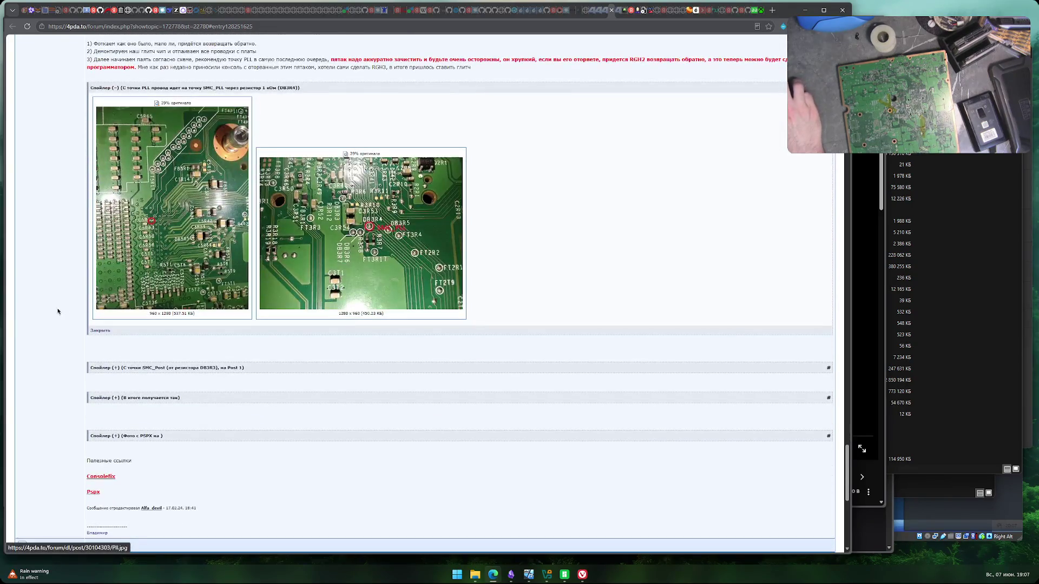
left_click(215, 369)
scroll(79, 343, "down", 3)
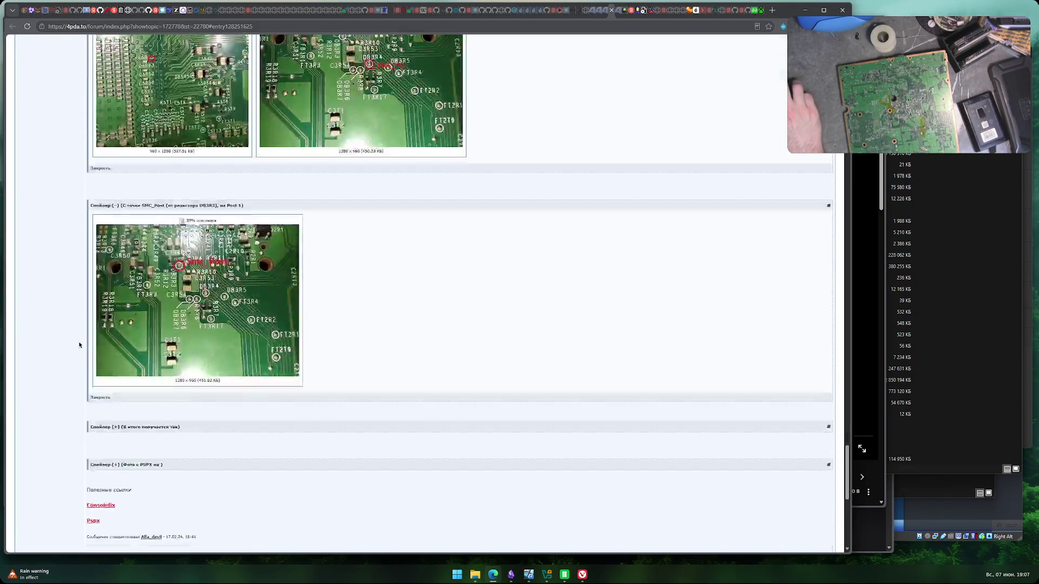
scroll(76, 343, "up", 1)
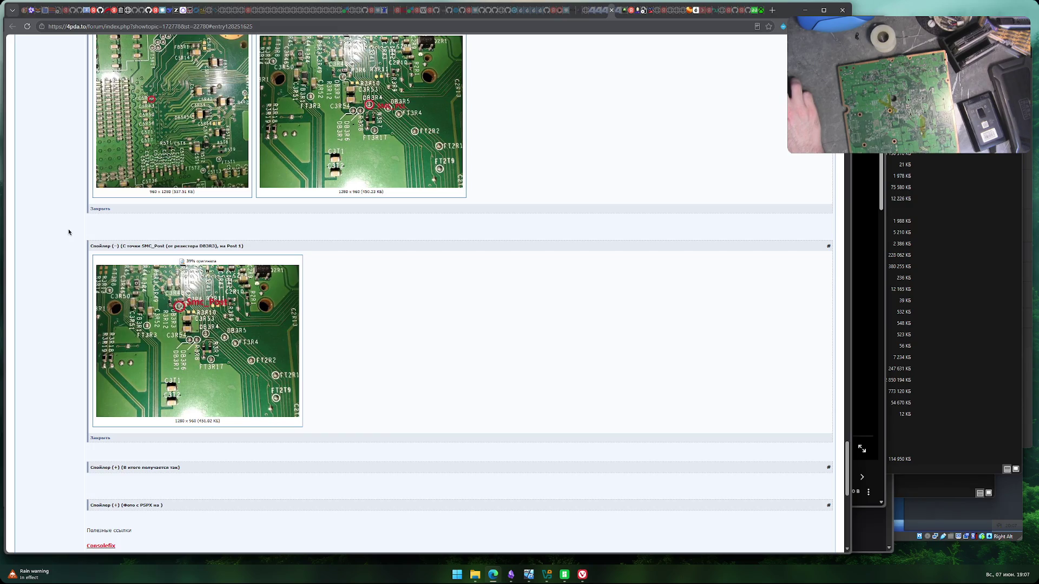
scroll(61, 238, "up", 1)
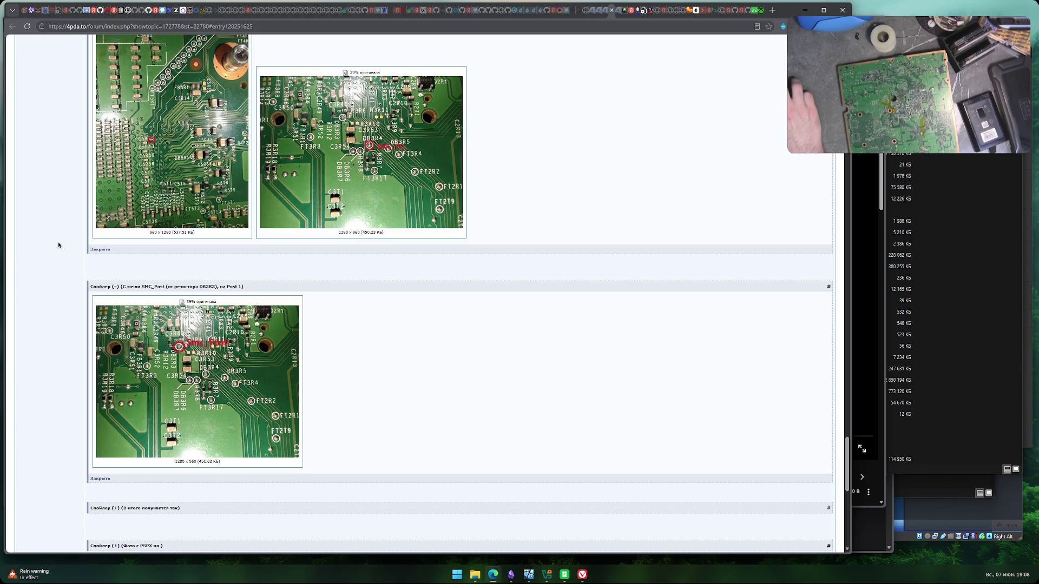
scroll(58, 245, "up", 1)
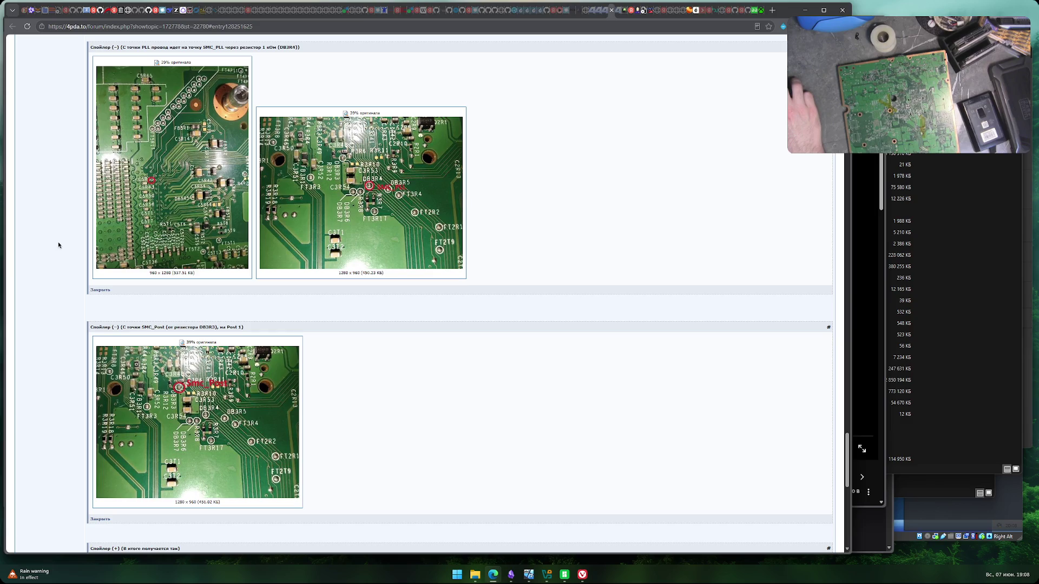
scroll(59, 245, "down", 4)
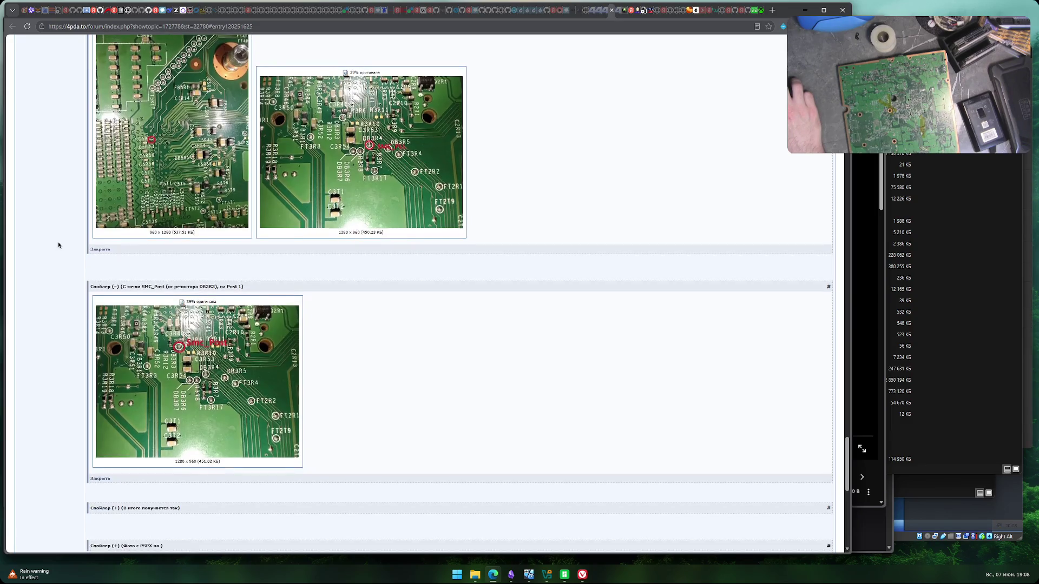
- Open the 'В итоге получается так' spoiler's three photos, collapse, reopen and collapse it again
left_click(167, 388)
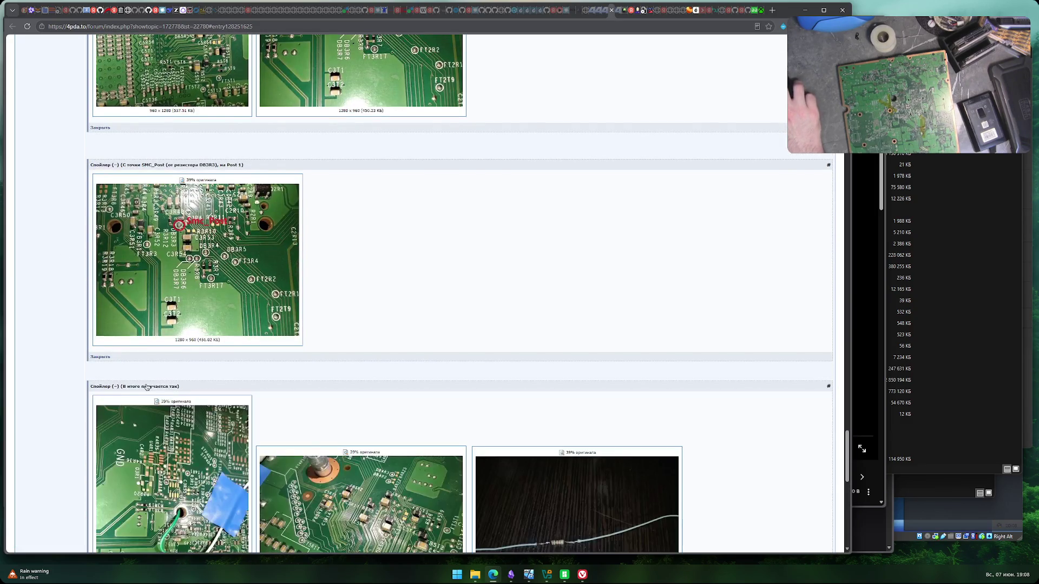
scroll(86, 352, "down", 3)
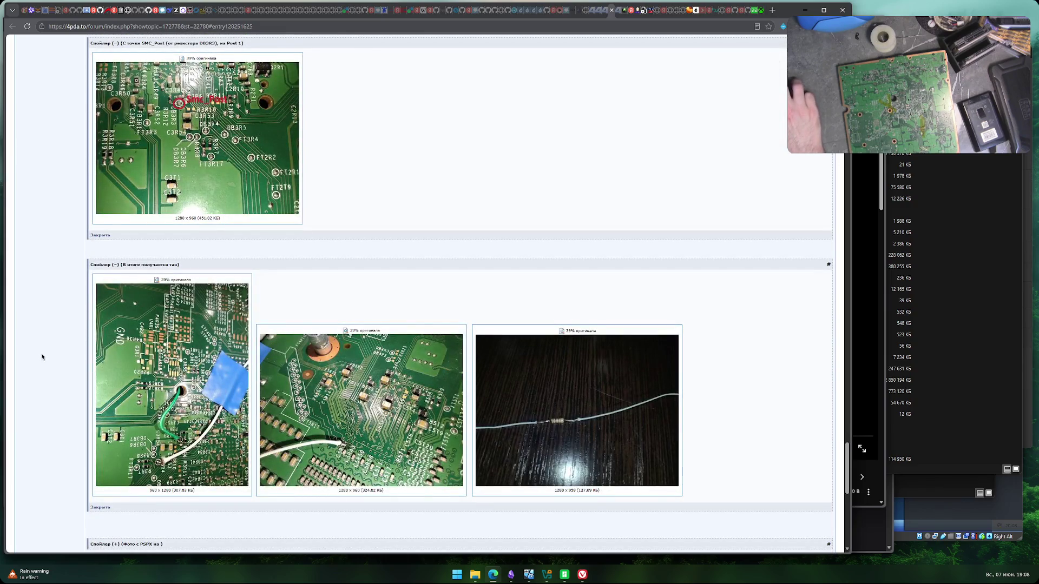
scroll(42, 356, "up", 2)
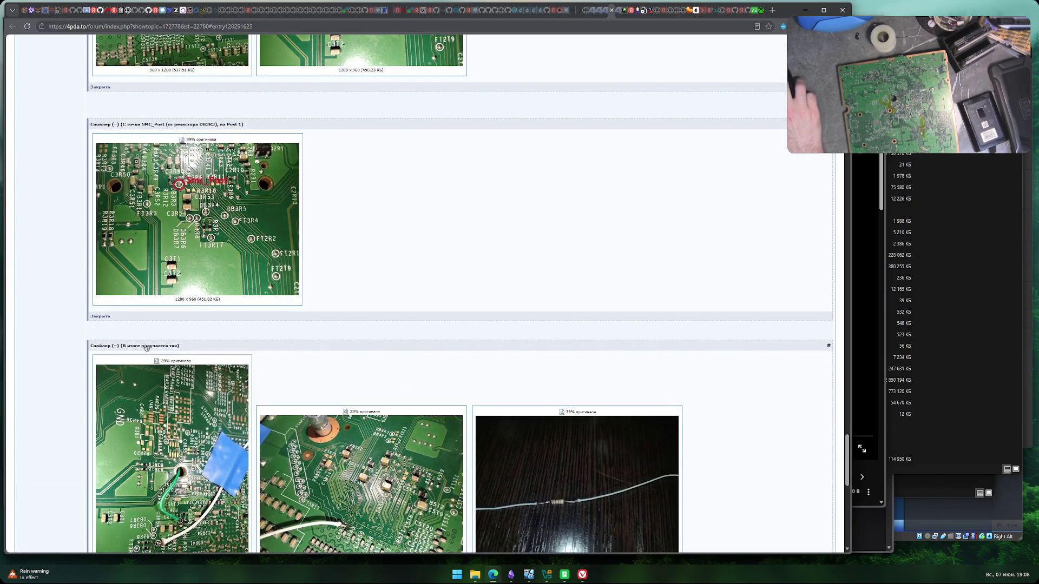
left_click(146, 348)
scroll(281, 244, "up", 1)
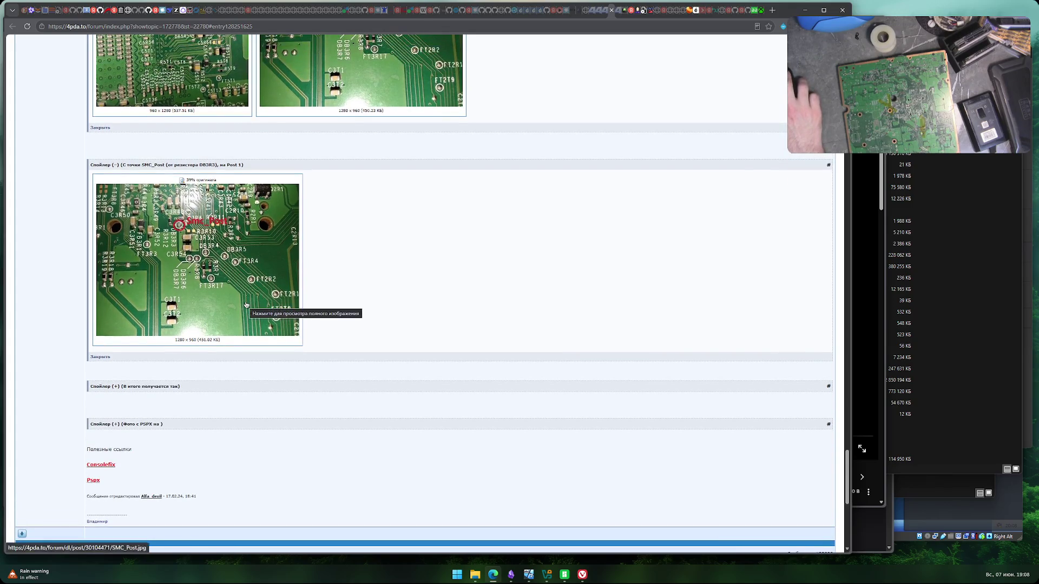
left_click(181, 387)
scroll(93, 384, "down", 1)
scroll(52, 373, "down", 4)
scroll(52, 371, "up", 2)
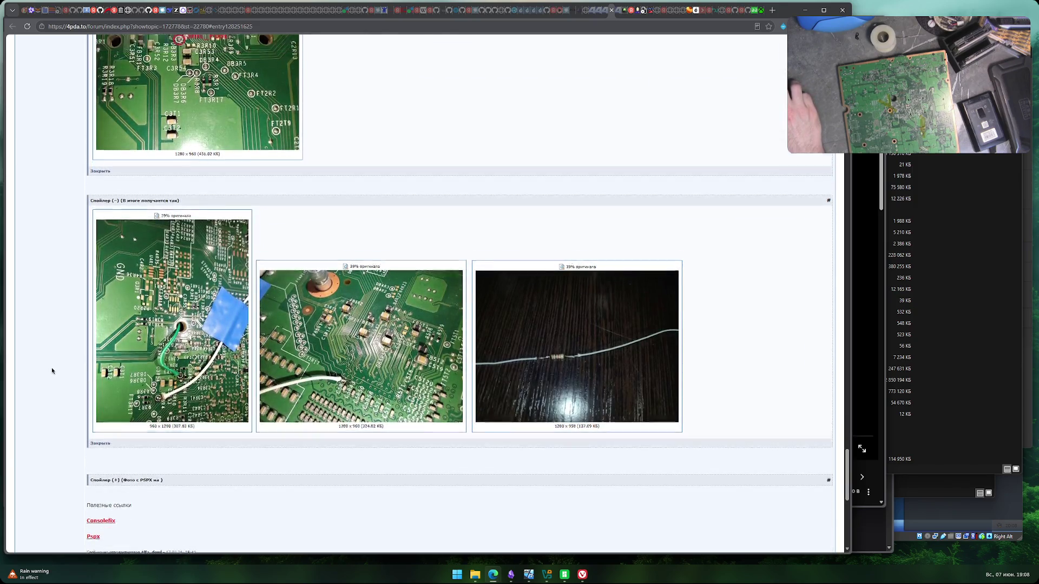
left_click(130, 266)
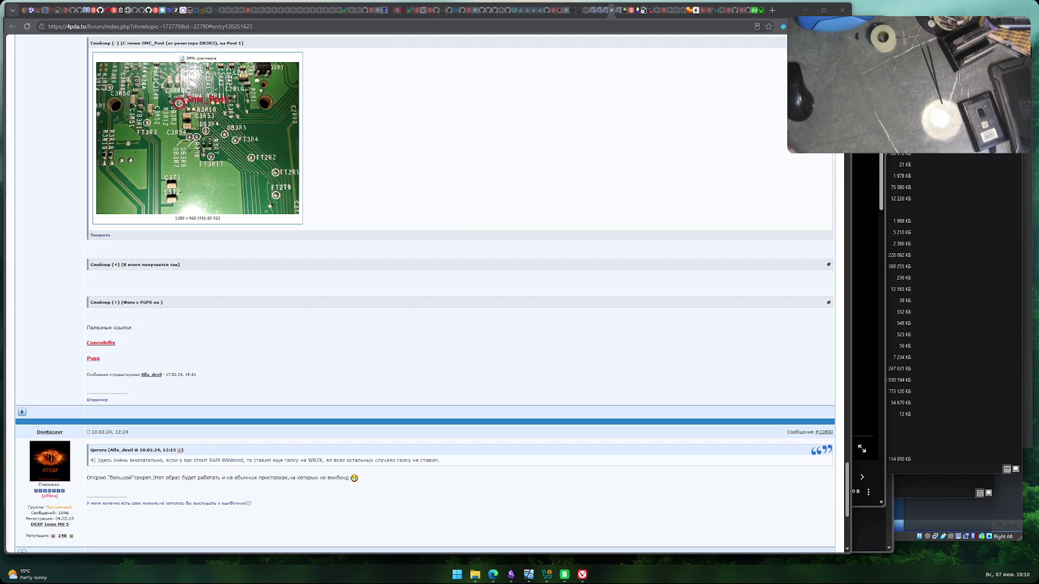
- Run Victoria.exe from the Victoria537 folder window, then minimize the folder
mouse_move(511, 574)
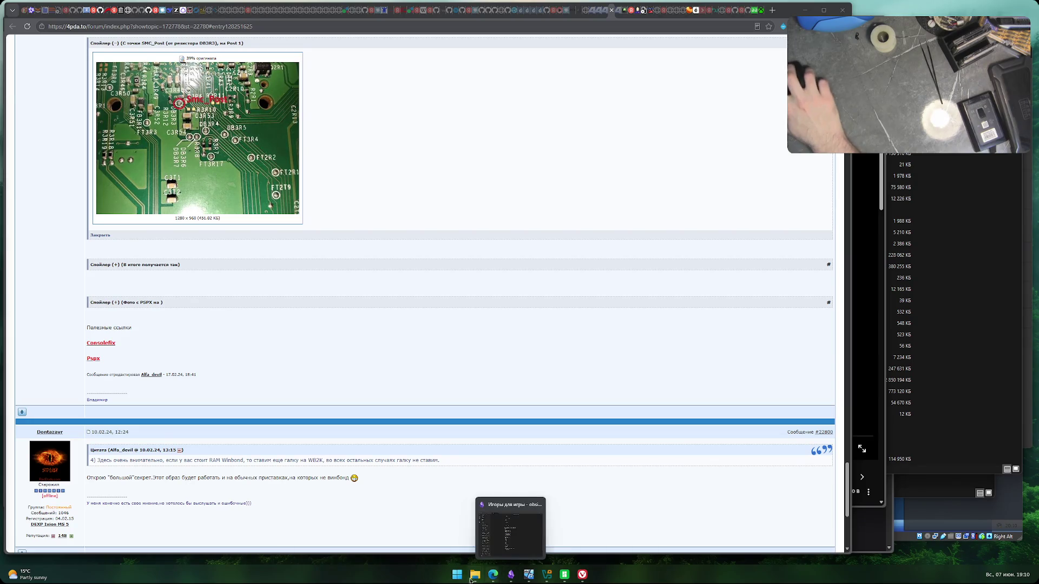
mouse_move(475, 578)
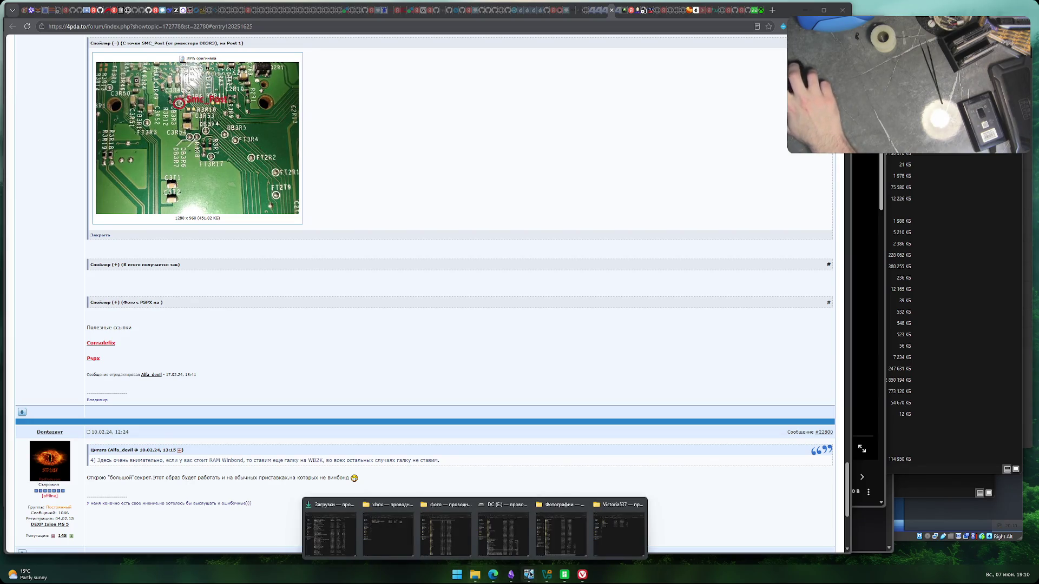
left_click(621, 508)
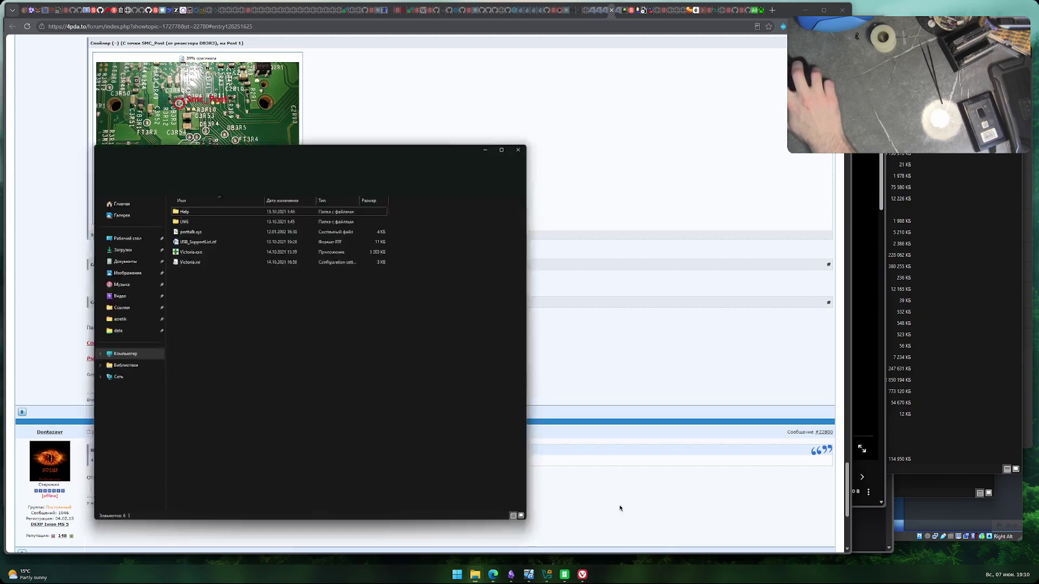
double_click(241, 212)
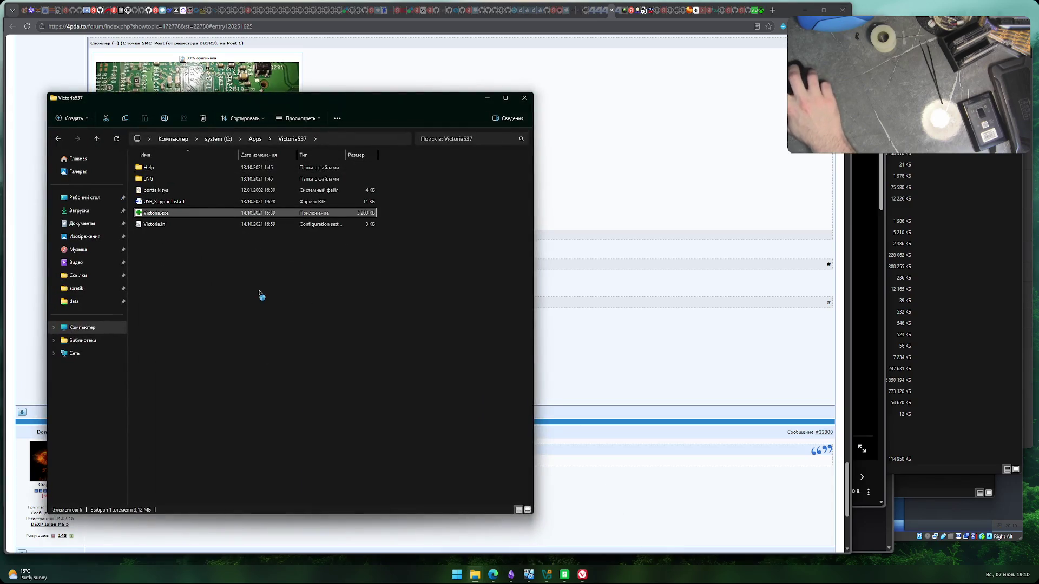
left_click(487, 98)
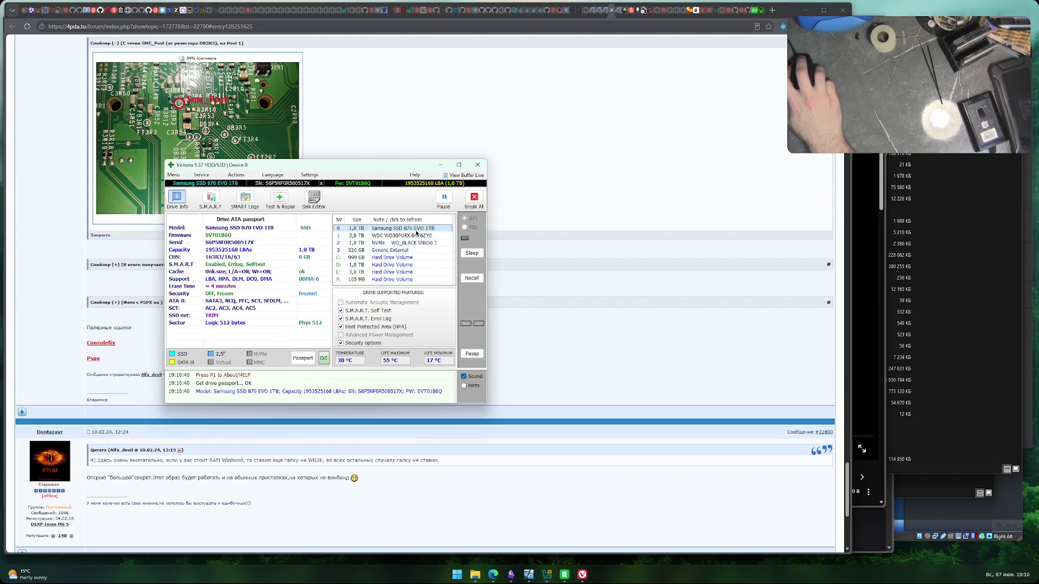
- Select the 320 GB Generic External drive, enlarge and shift the window left, and show S.M.A.R.T
scroll(421, 278, "down", 1)
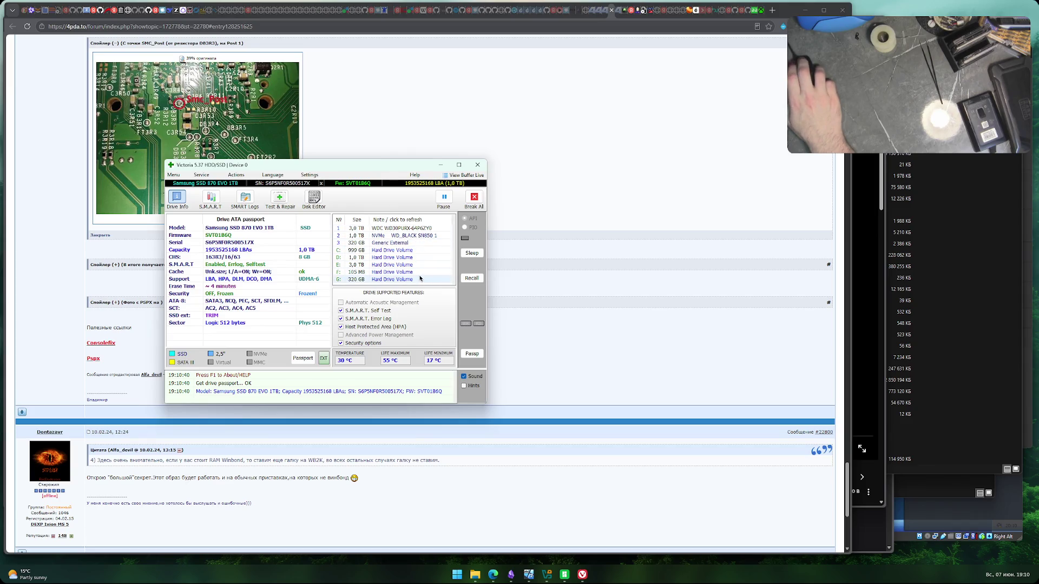
scroll(420, 279, "up", 1)
left_click(414, 250)
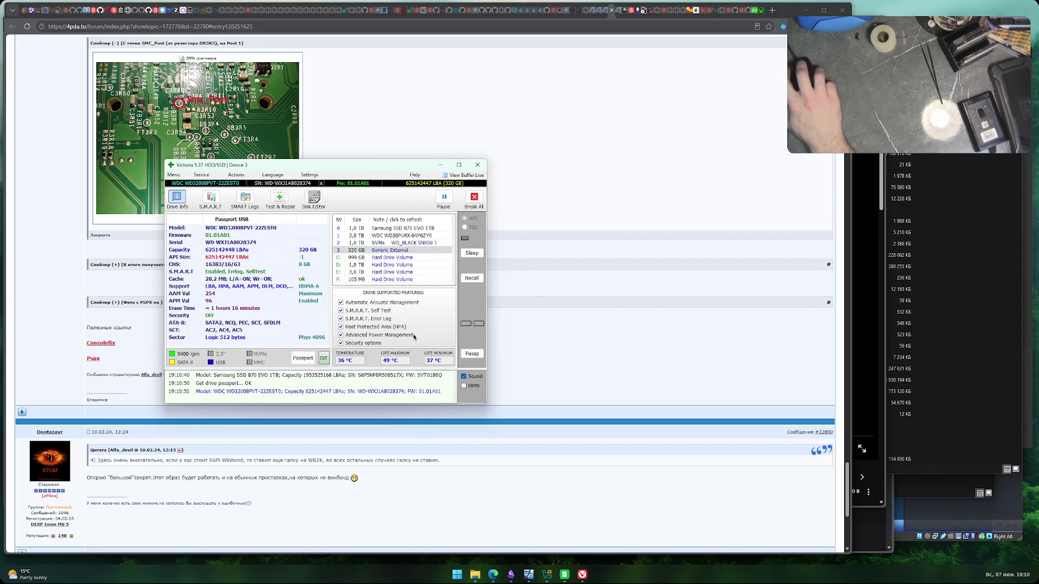
left_click_drag(322, 407, 324, 502)
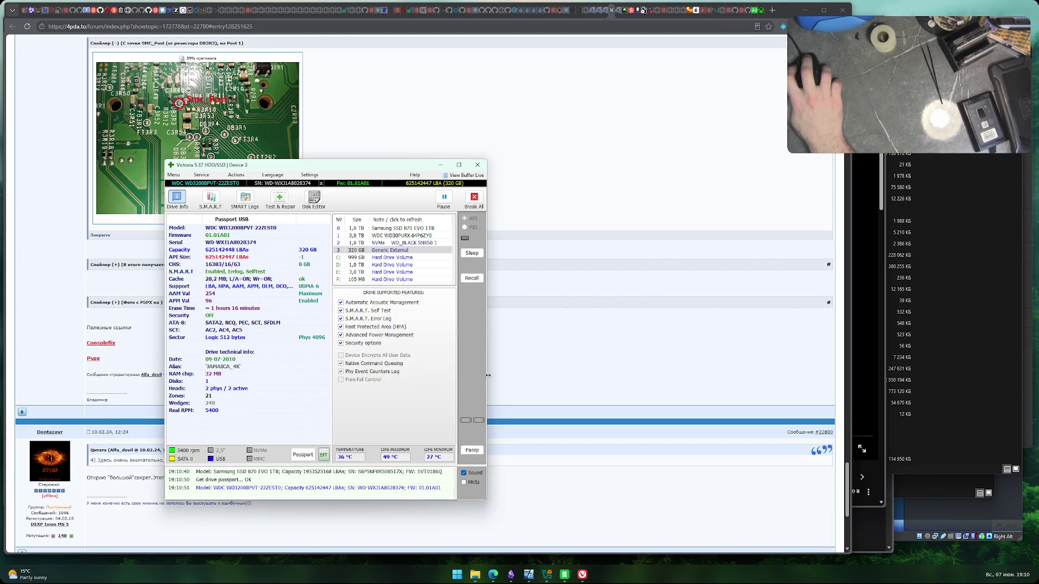
left_click_drag(486, 374, 625, 375)
left_click_drag(394, 164, 317, 164)
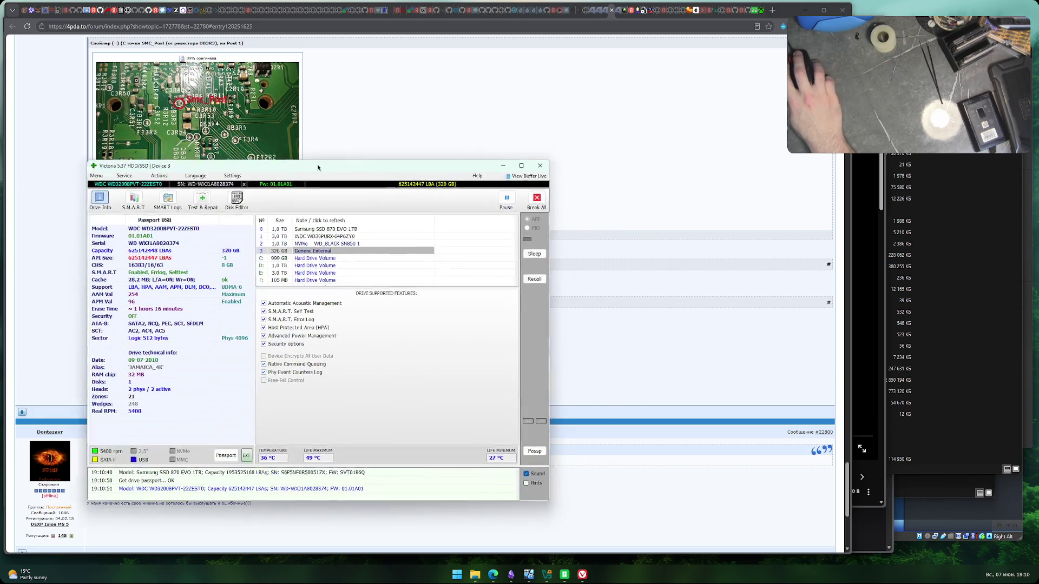
left_click(129, 200)
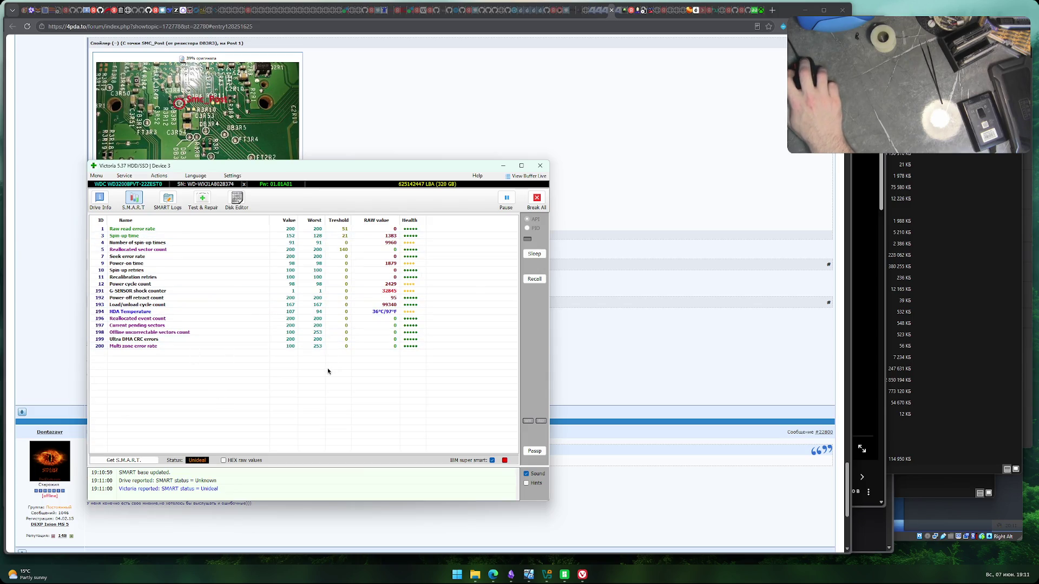
- Inspect SMART attributes 194 (HDA Temperature) and 191 (G-Sensor shock count), then return to Drive Info
left_click(260, 312)
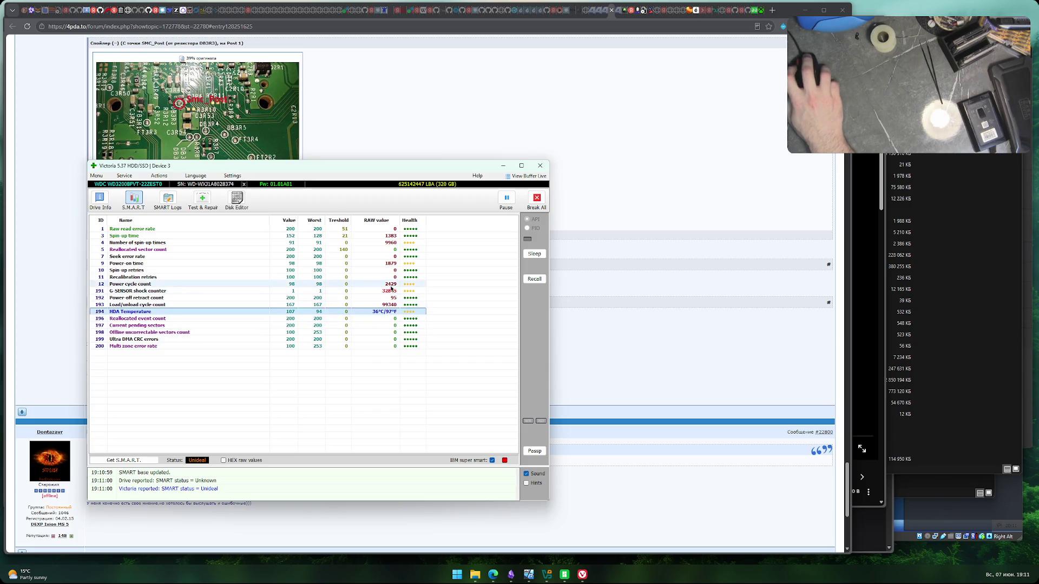
left_click(169, 291)
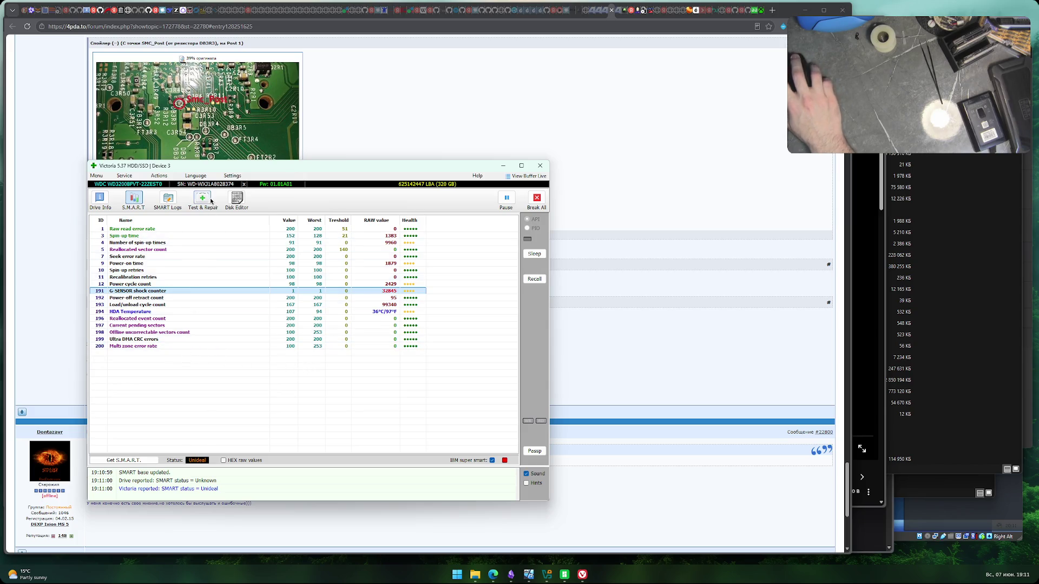
left_click(100, 199)
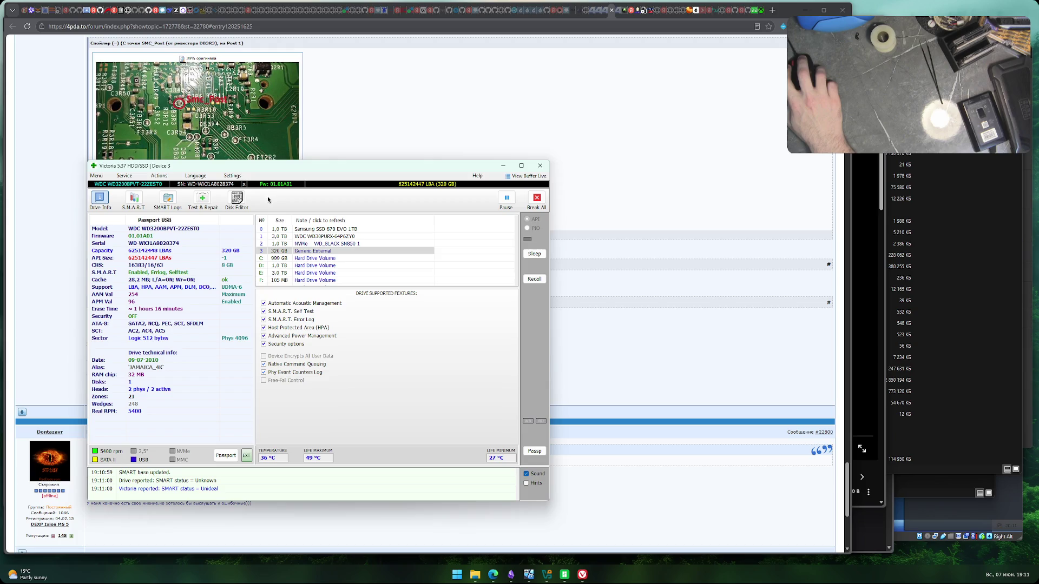
- Start a Read surface scan with Ignore from the Test & Repair page
left_click(203, 200)
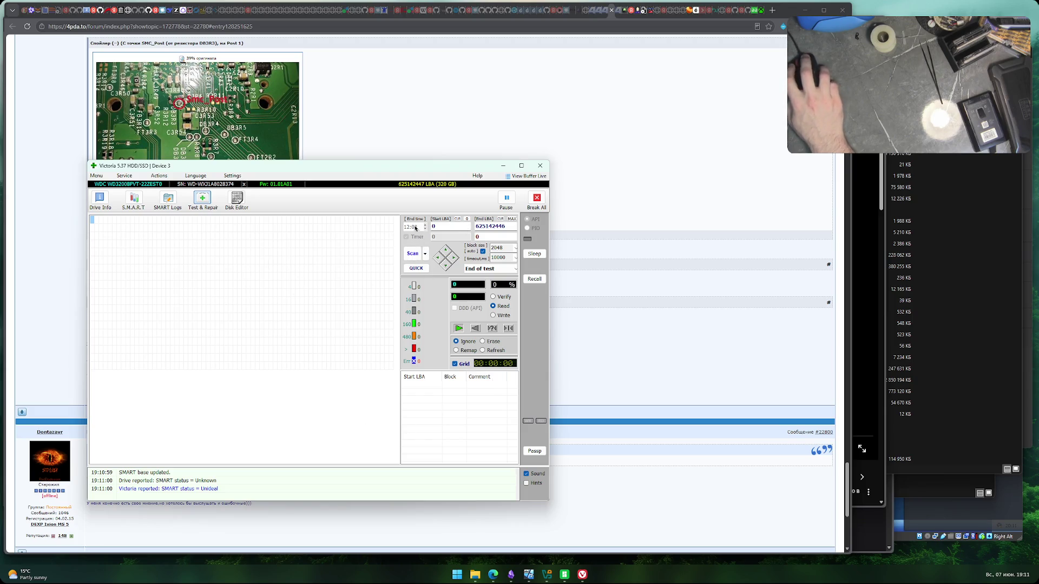
left_click(412, 253)
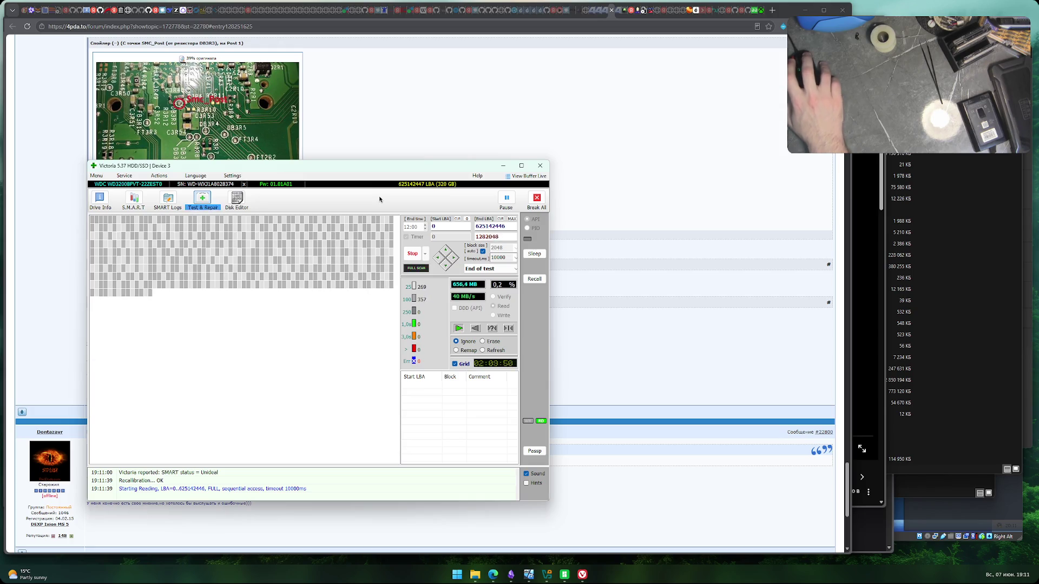
- Drag the scanning Victoria window to the right side of the screen
mouse_move(393, 171)
left_mouse_down()
mouse_move(568, 168)
mouse_move(800, 114)
mouse_move(854, 126)
left_mouse_up()
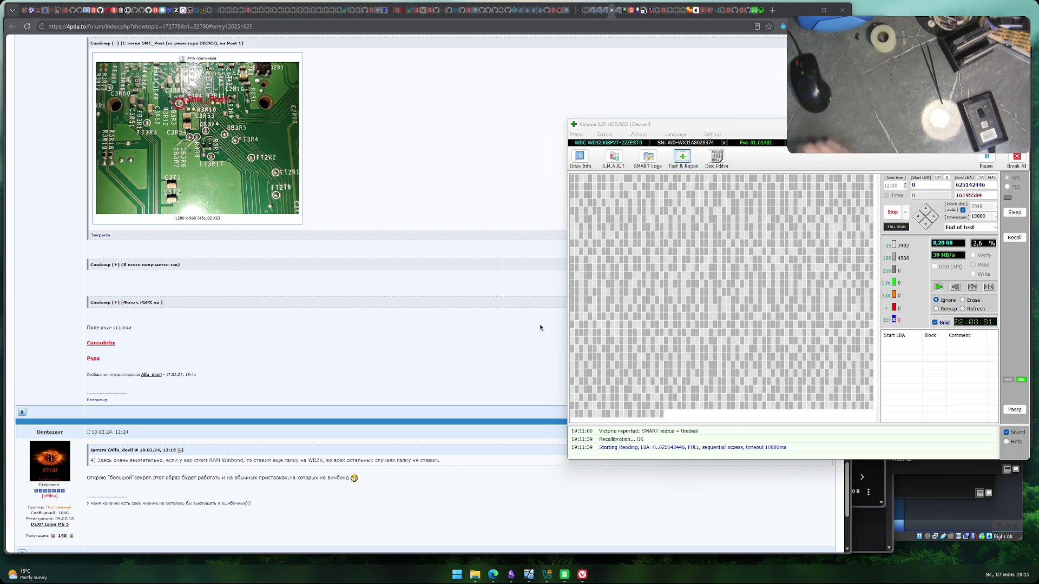
- In a new Edge tab, search Yandex for 'можно ли запускать windows 7 с usb накопителя'
mouse_move(475, 574)
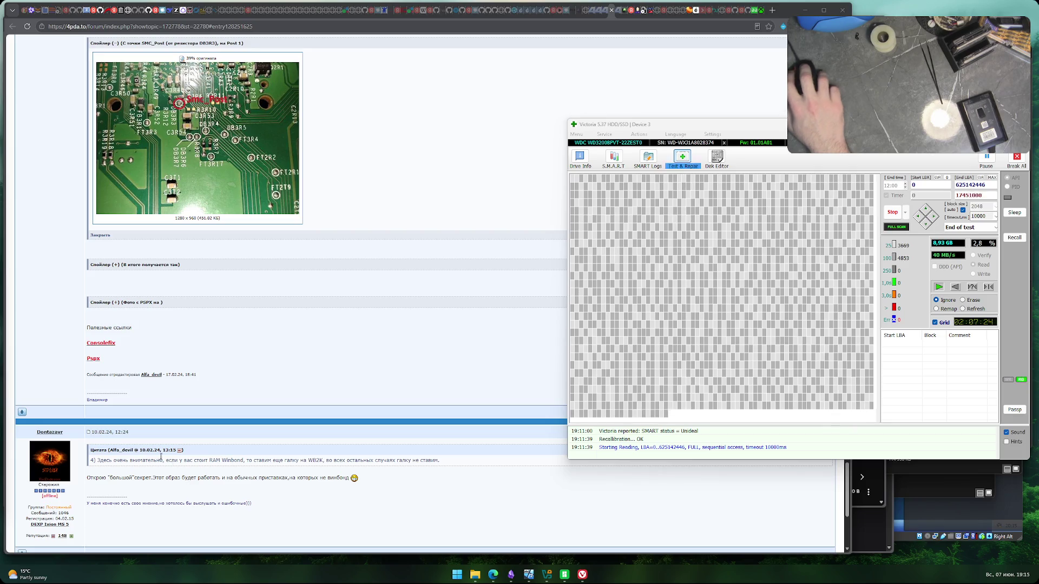
left_click(45, 359)
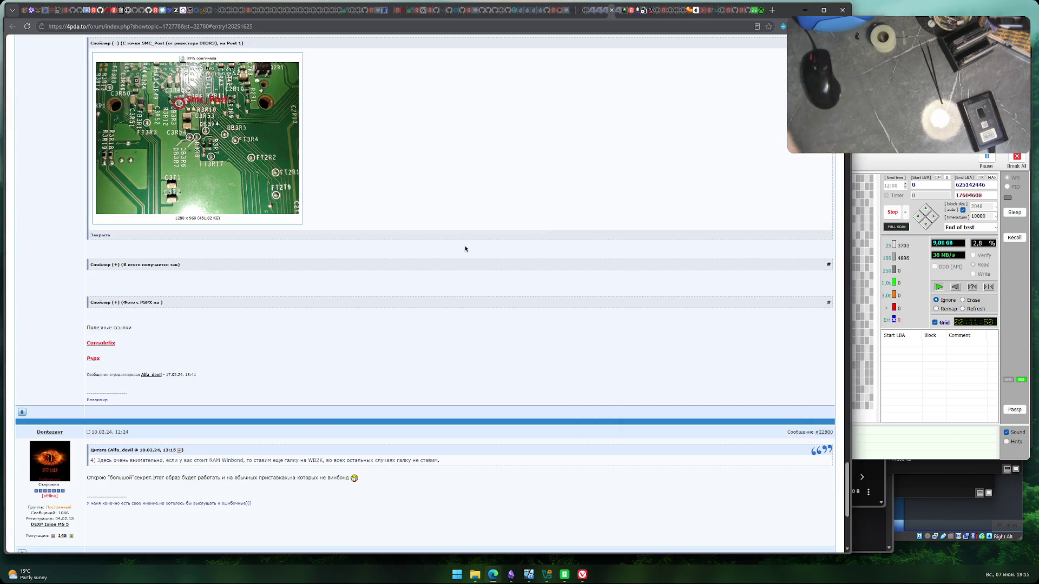
key("ctrl+t")
type("можн")
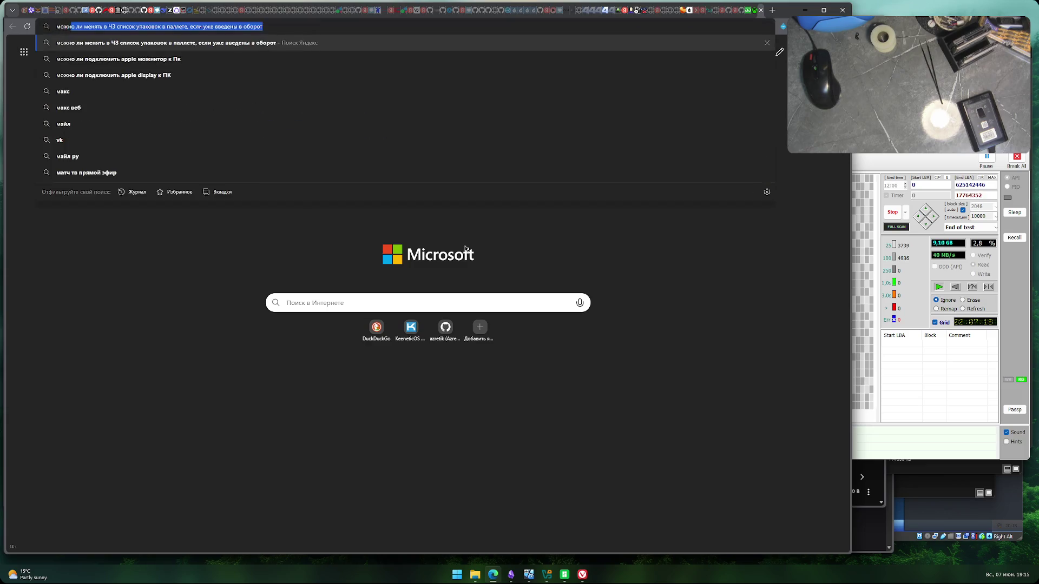
type("о ли запускать windows 7")
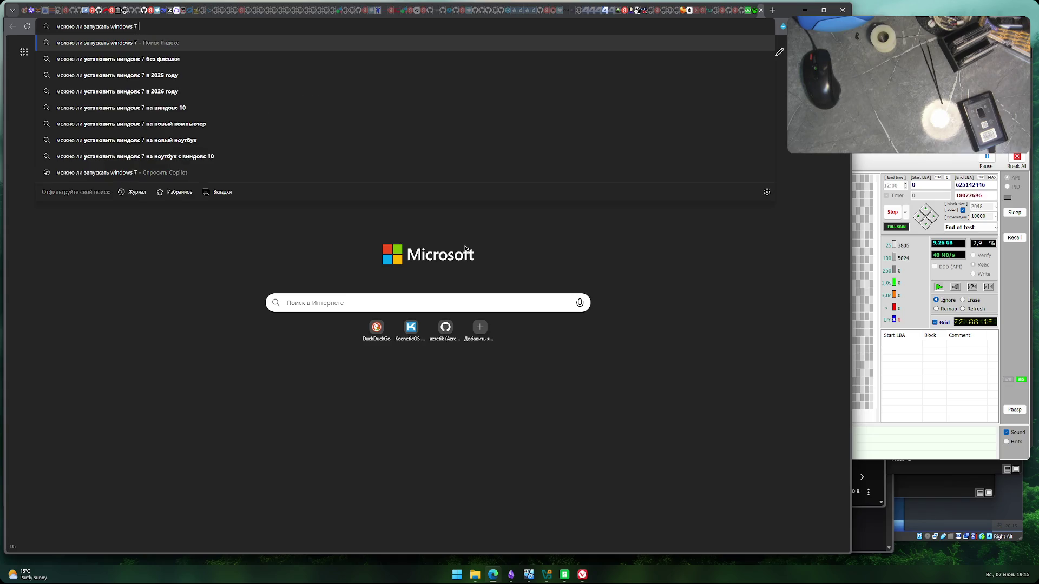
type(" с usb нако")
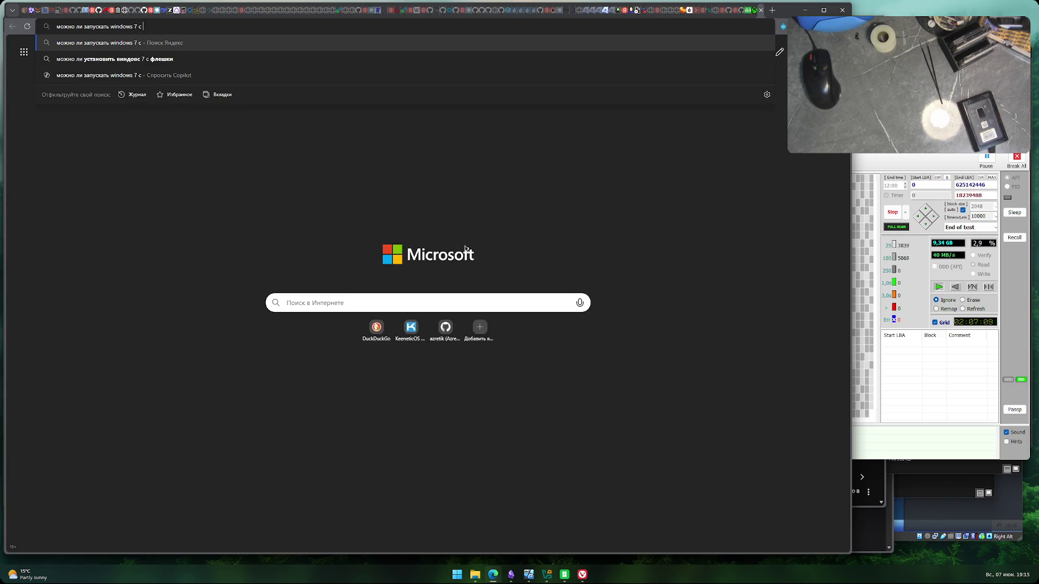
type("пителя")
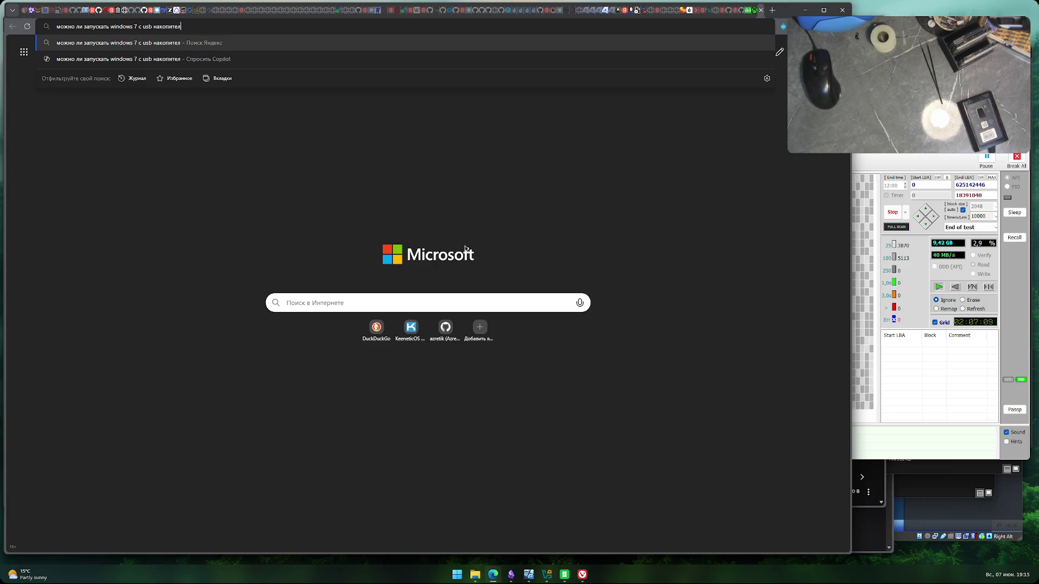
key("Return")
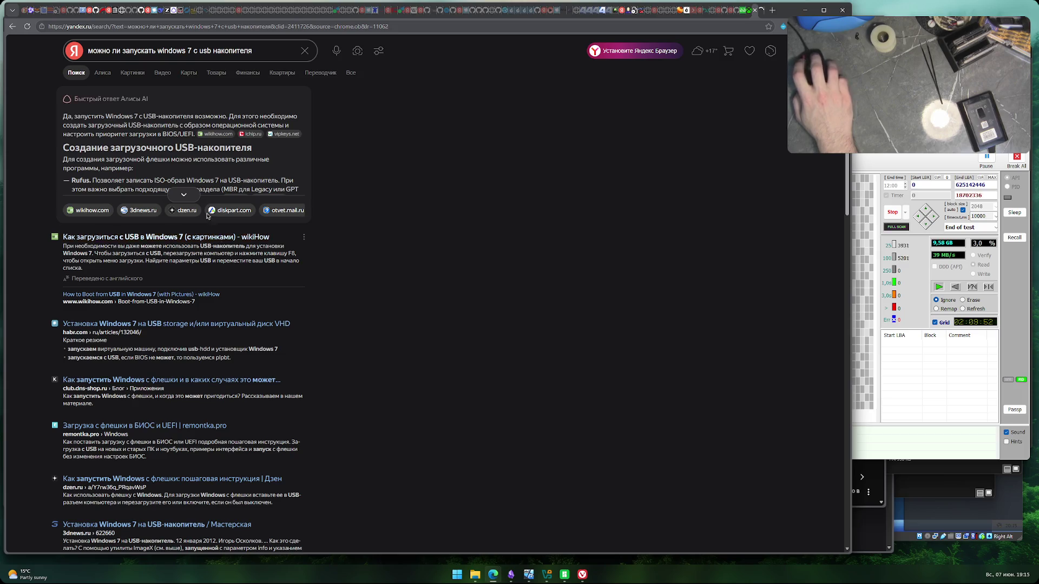
- Expand Alice's full answer card and scroll through its Windows 7 USB-boot steps and problems
left_click(187, 198)
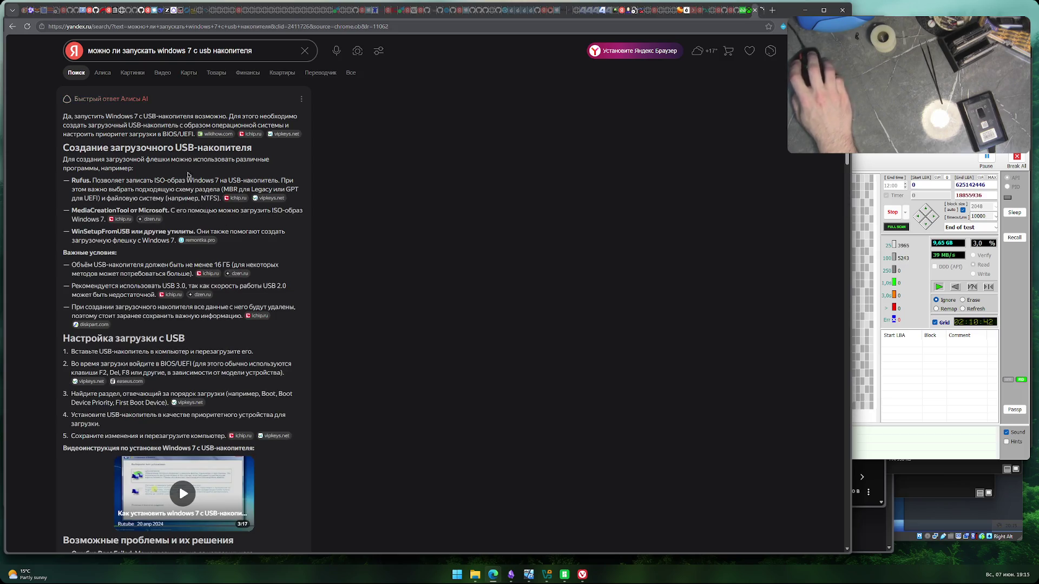
scroll(394, 386, "down", 3)
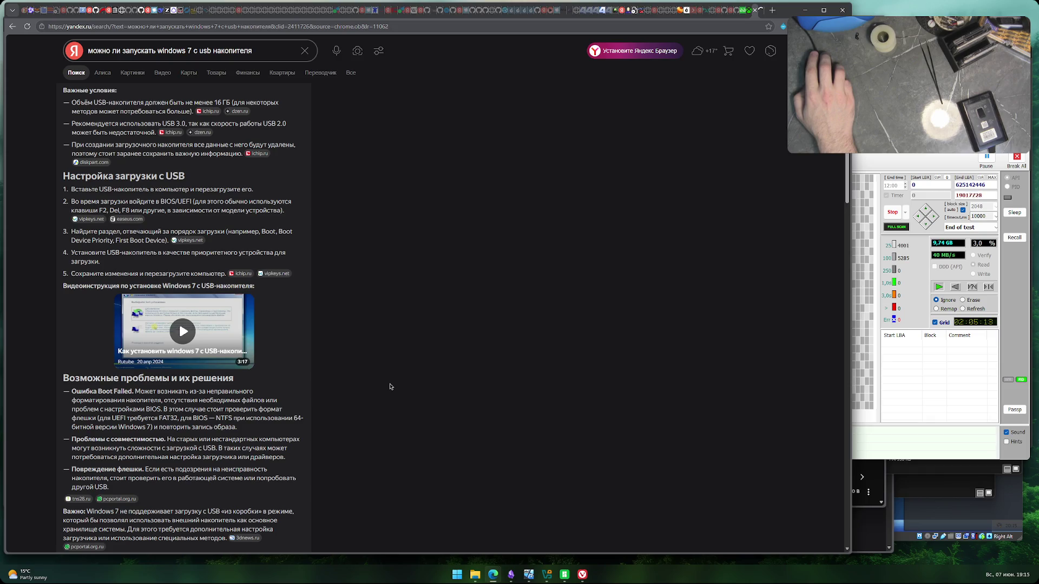
scroll(390, 386, "down", 2)
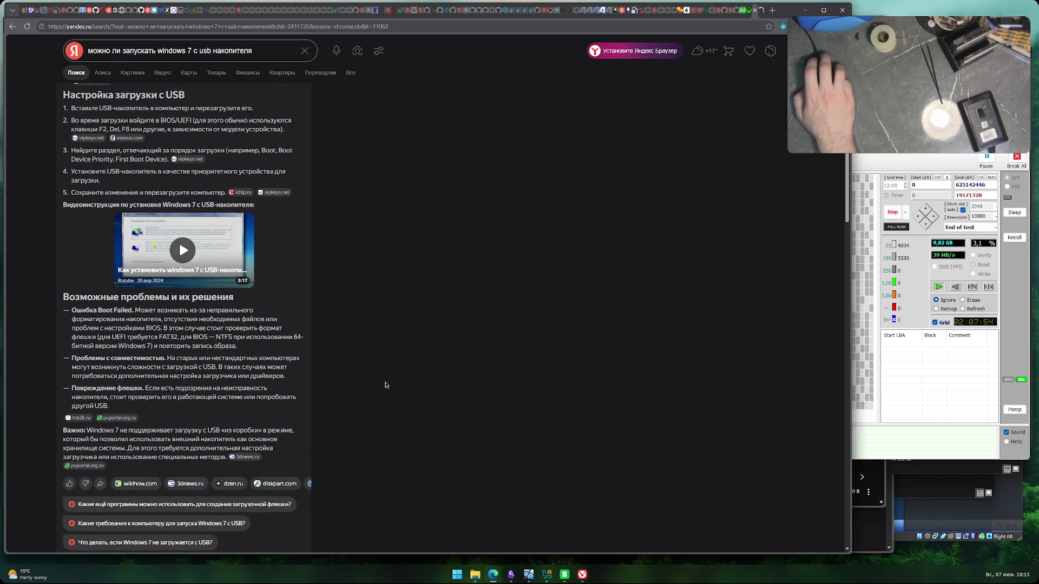
scroll(385, 384, "down", 3)
scroll(415, 379, "down", 7)
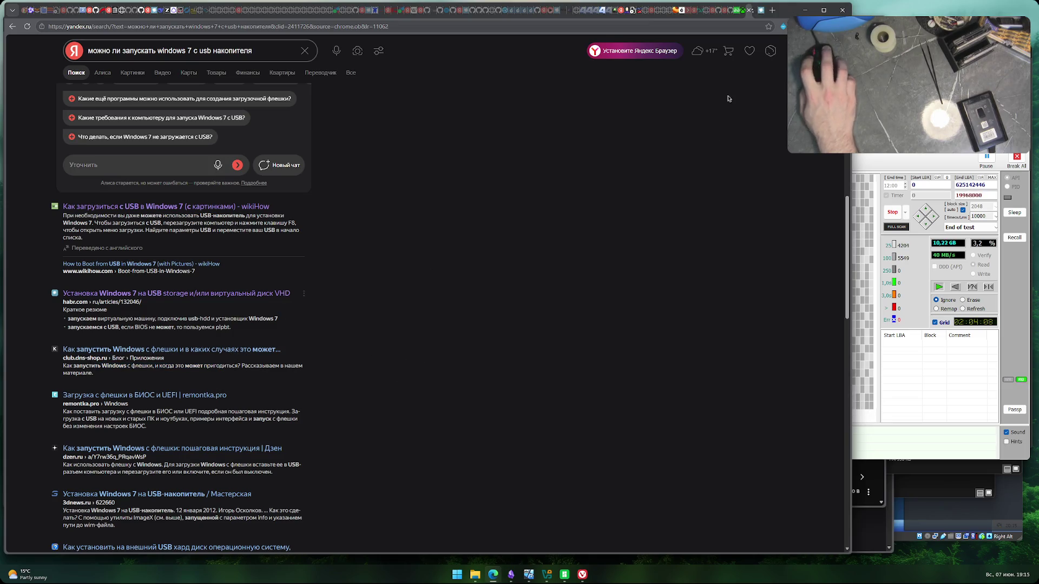
- Return to the Habr article and read its introduction on the two conflicting requirements
left_click(757, 15)
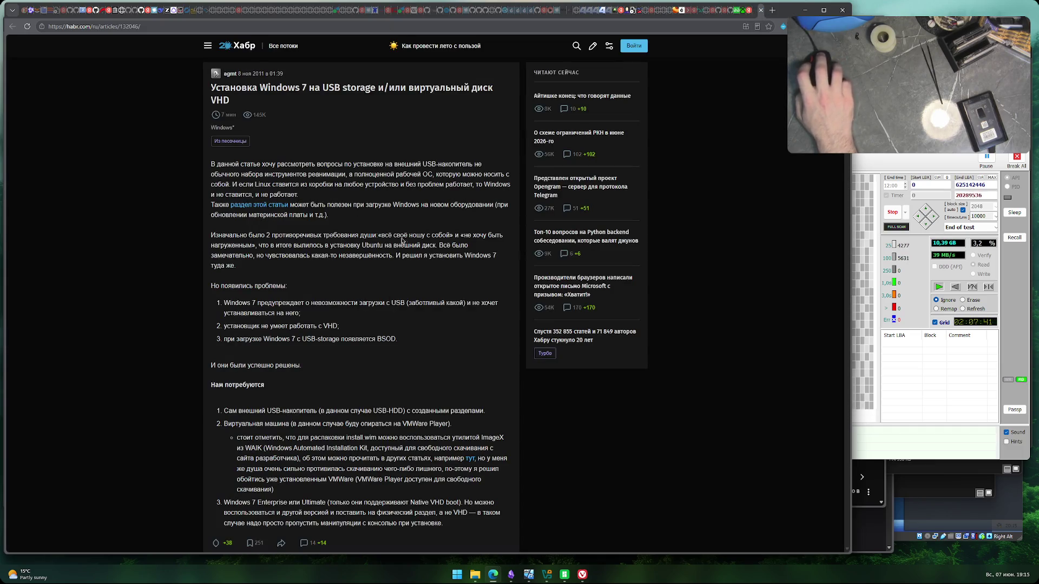
left_click_drag(226, 174, 493, 176)
left_click_drag(239, 184, 478, 186)
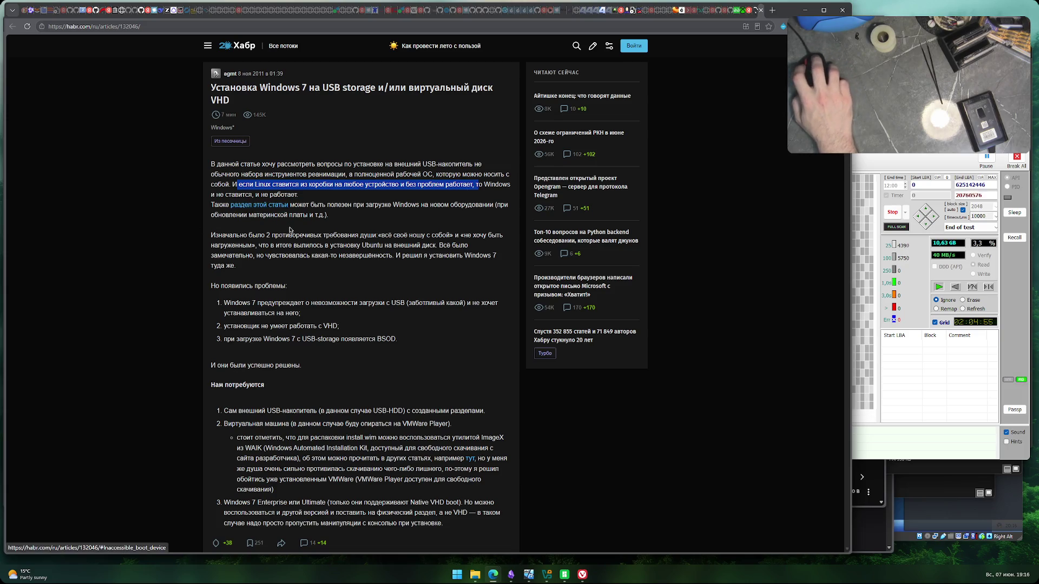
left_click_drag(335, 206, 455, 206)
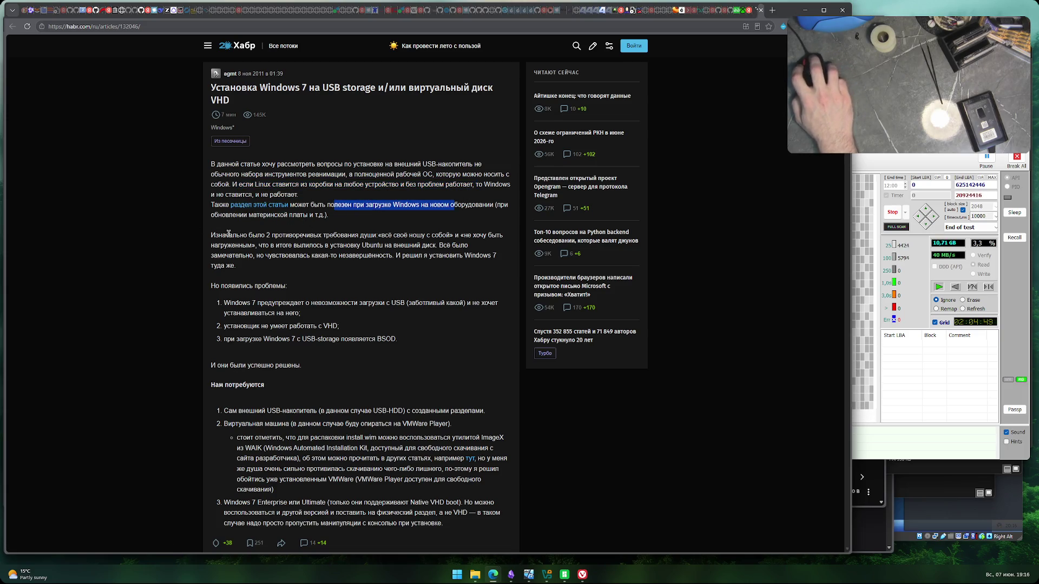
left_click_drag(236, 234, 492, 236)
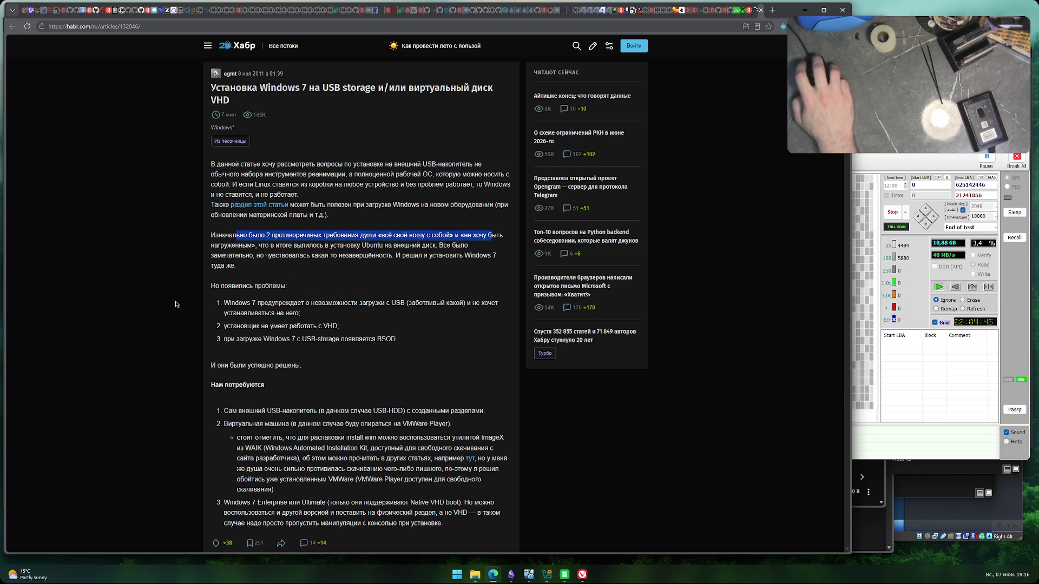
scroll(164, 302, "down", 2)
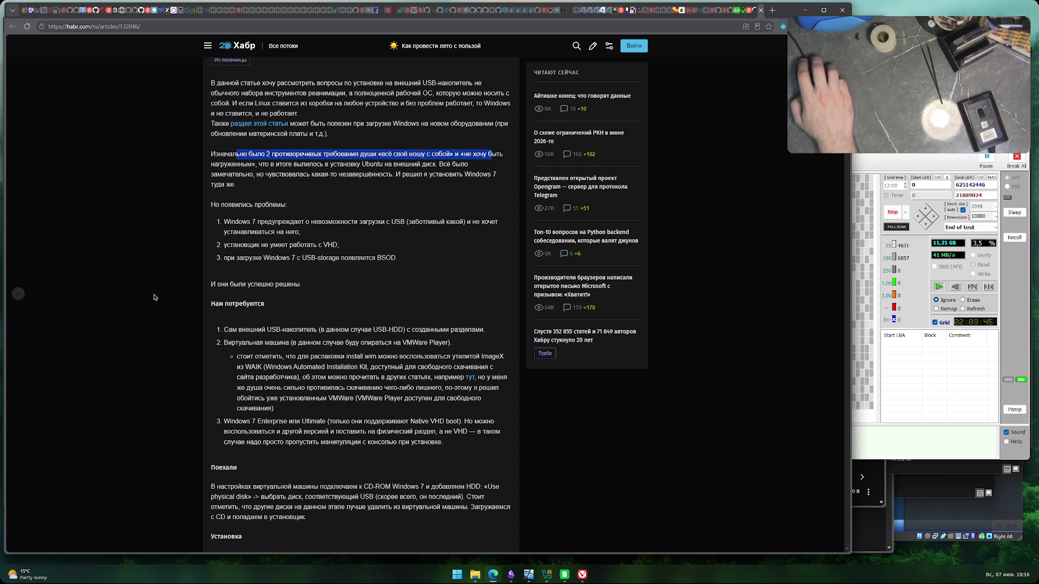
scroll(154, 297, "down", 4)
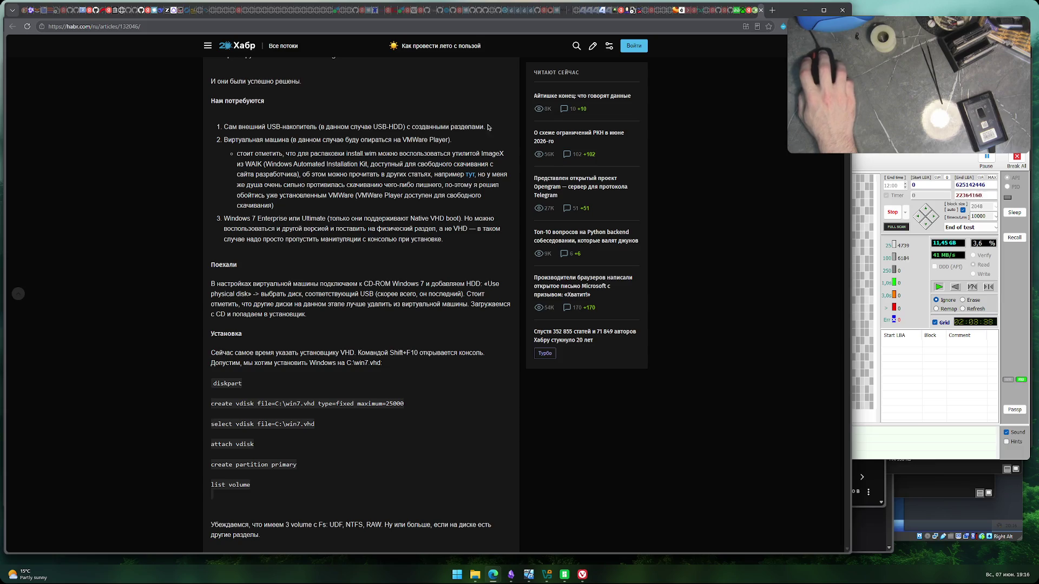
- Read through the requirements list, including the virtual machine item
left_click_drag(487, 127, 405, 128)
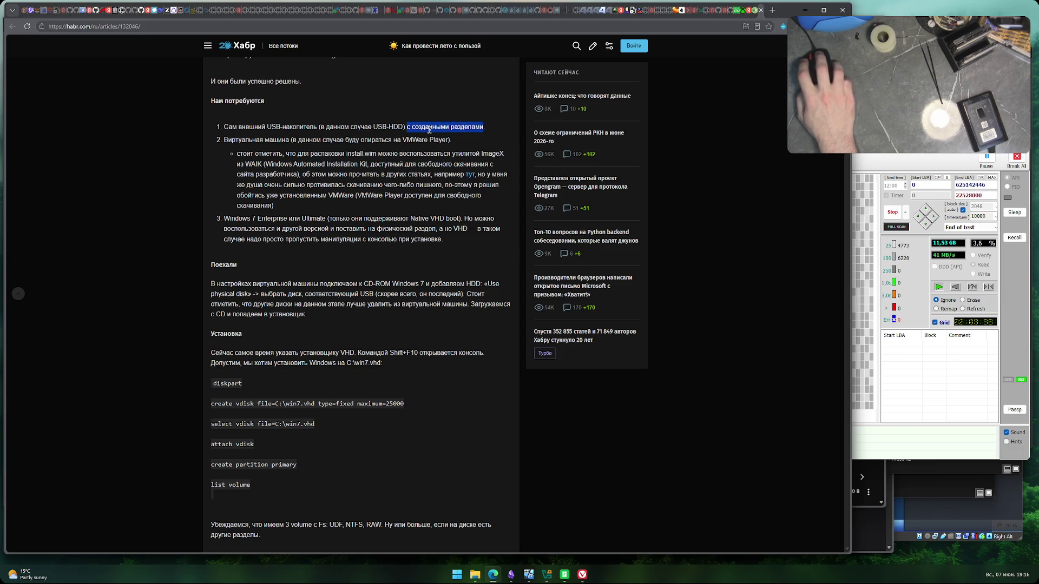
left_click(462, 135)
left_click_drag(223, 127, 484, 128)
left_click_drag(225, 141, 464, 141)
triple_click(441, 142)
left_click(336, 140)
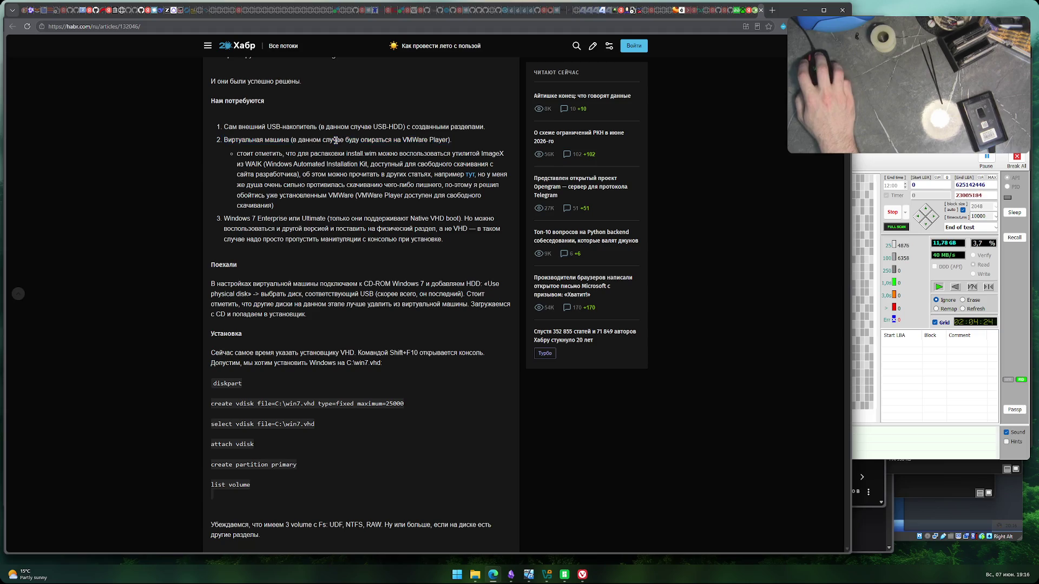
- Read the notes on unpacking install.wim and Windows 7 Enterprise, moving on toward the diskpart commands
left_click_drag(286, 153, 480, 153)
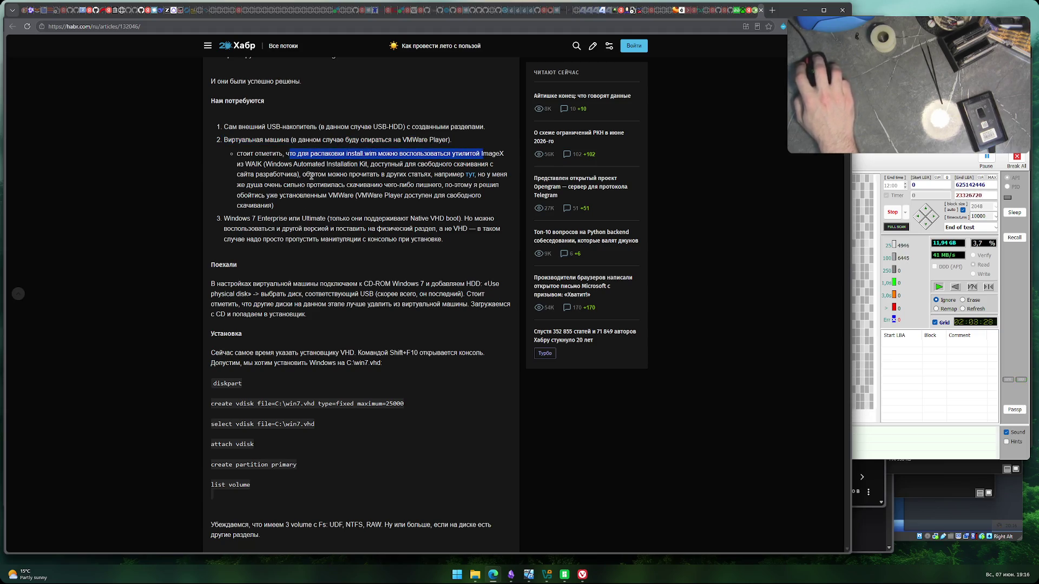
mouse_move(311, 175)
left_mouse_down()
mouse_move(439, 174)
mouse_move(249, 184)
mouse_move(299, 218)
mouse_move(329, 218)
left_mouse_up()
left_click(428, 196)
left_click_drag(350, 219, 471, 222)
left_click(314, 230)
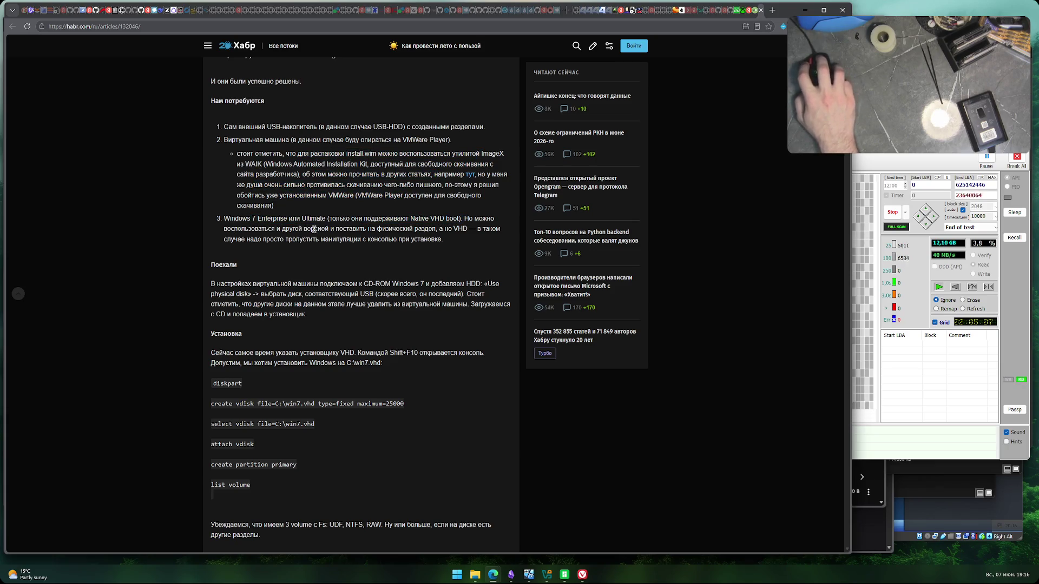
left_click_drag(272, 229, 421, 228)
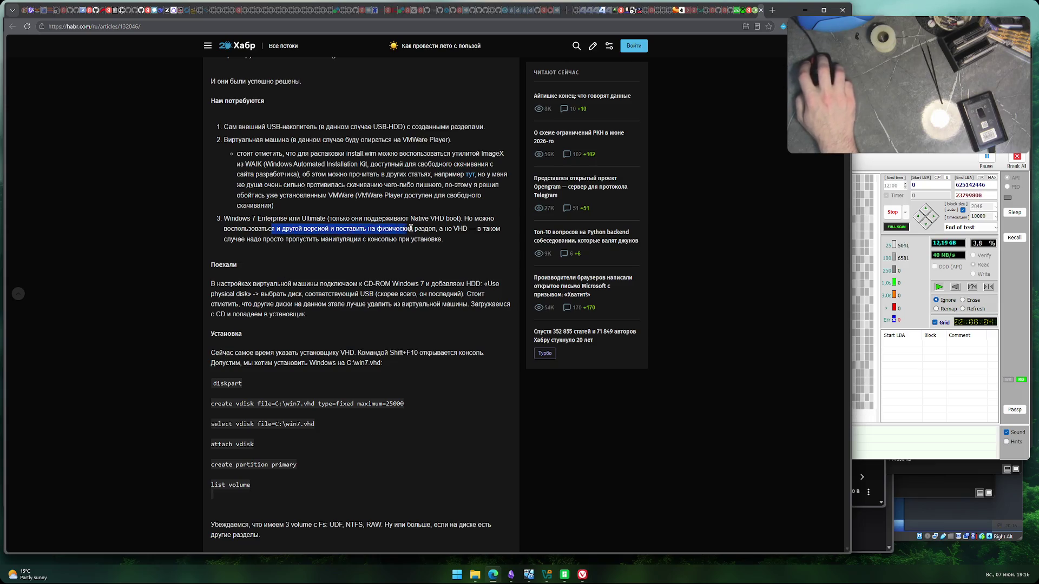
left_click_drag(238, 242, 375, 241)
left_click(400, 241)
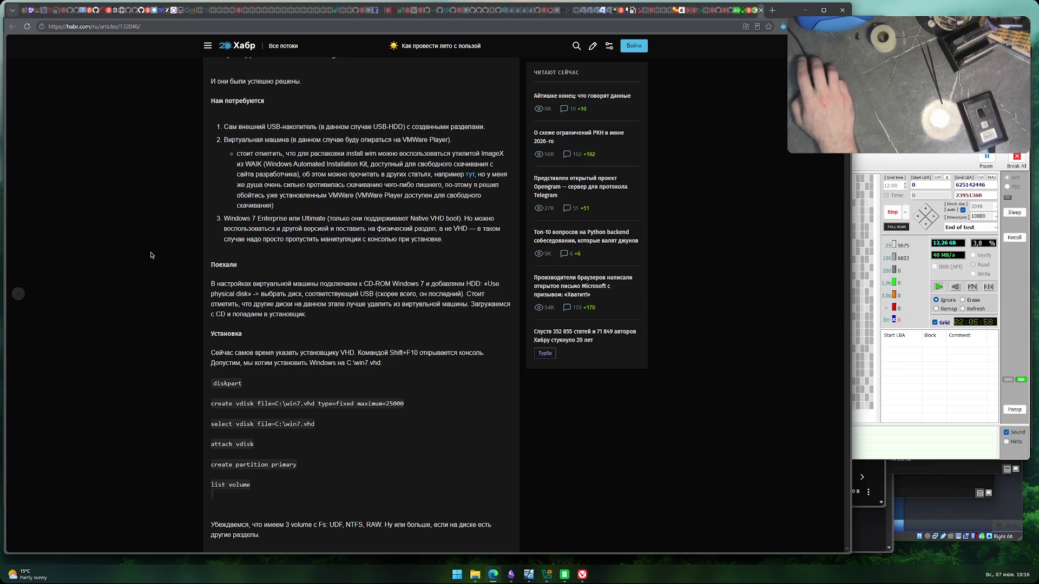
scroll(160, 256, "down", 2)
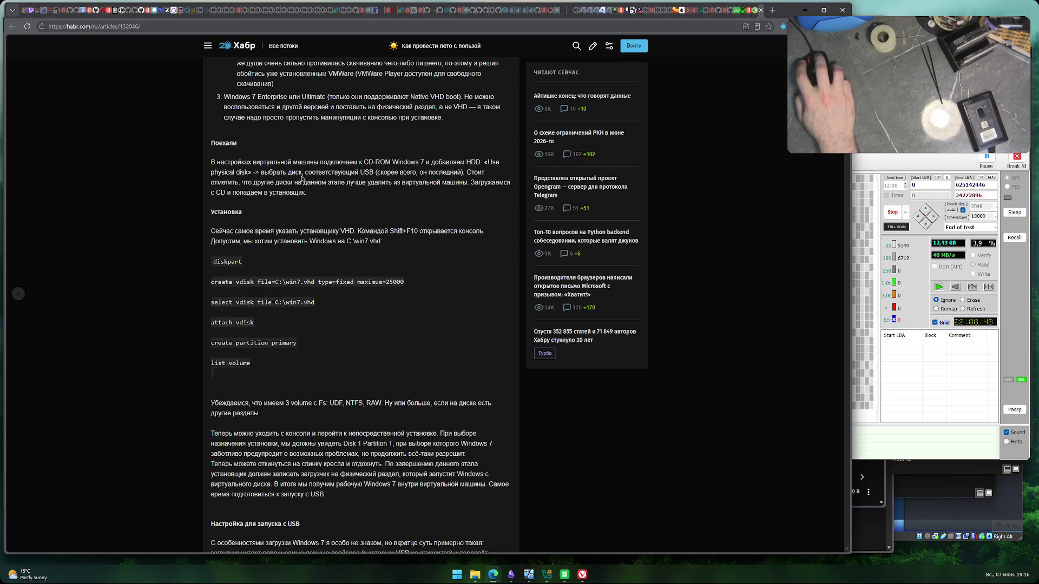
- Read the disk-removal note and the C:\win7.vhd create vdisk commands
left_click_drag(253, 183, 457, 191)
left_click_drag(234, 193, 306, 192)
left_click(286, 207)
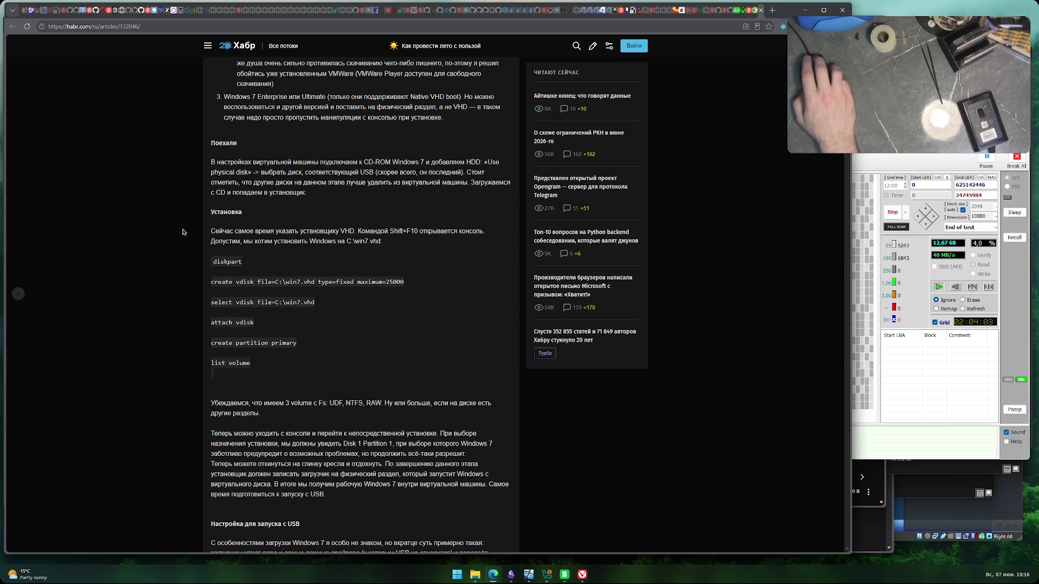
scroll(182, 232, "down", 2)
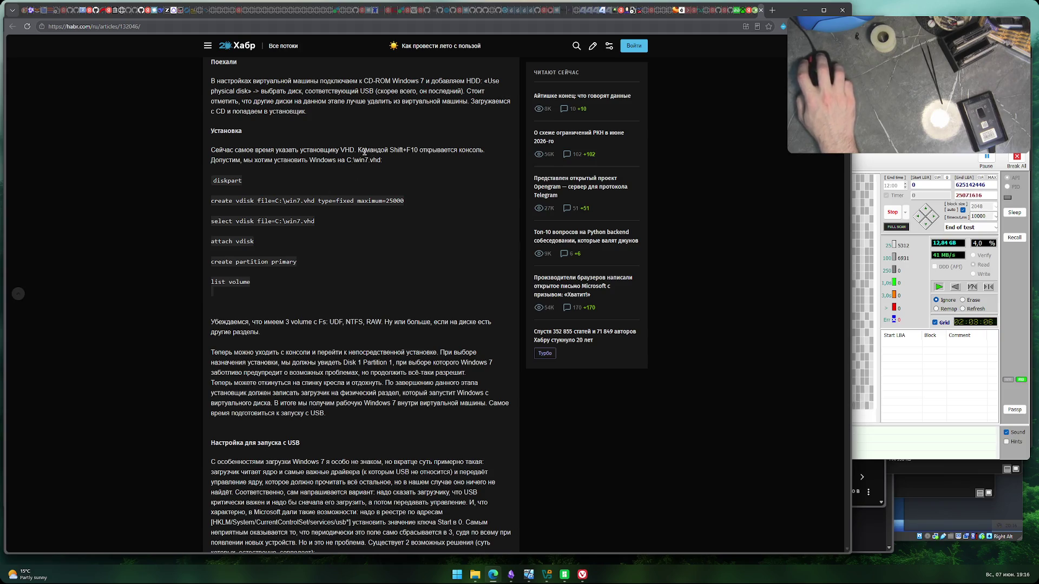
left_click_drag(225, 160, 368, 161)
left_click(265, 160)
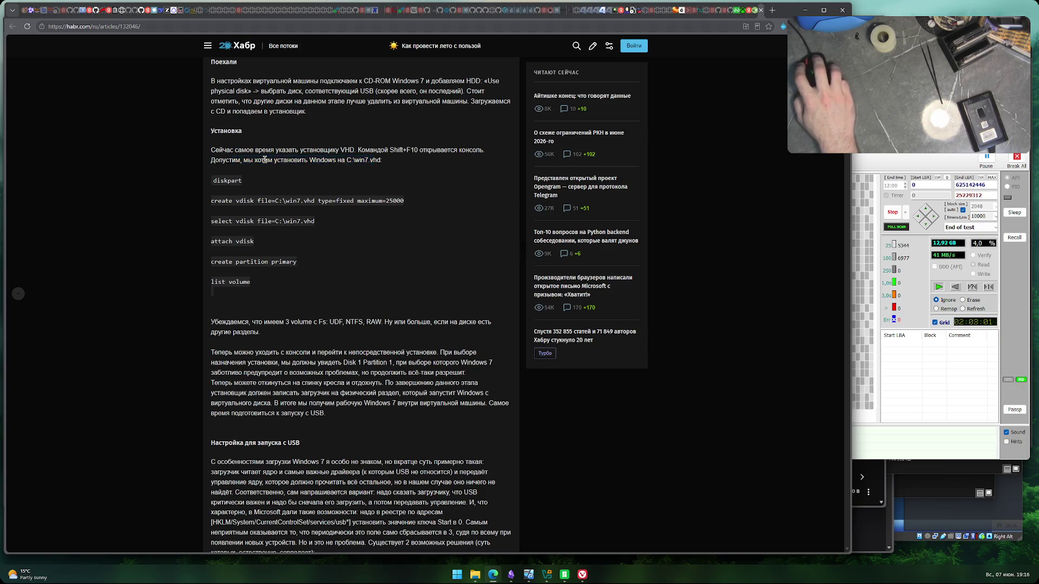
left_click_drag(296, 201, 385, 202)
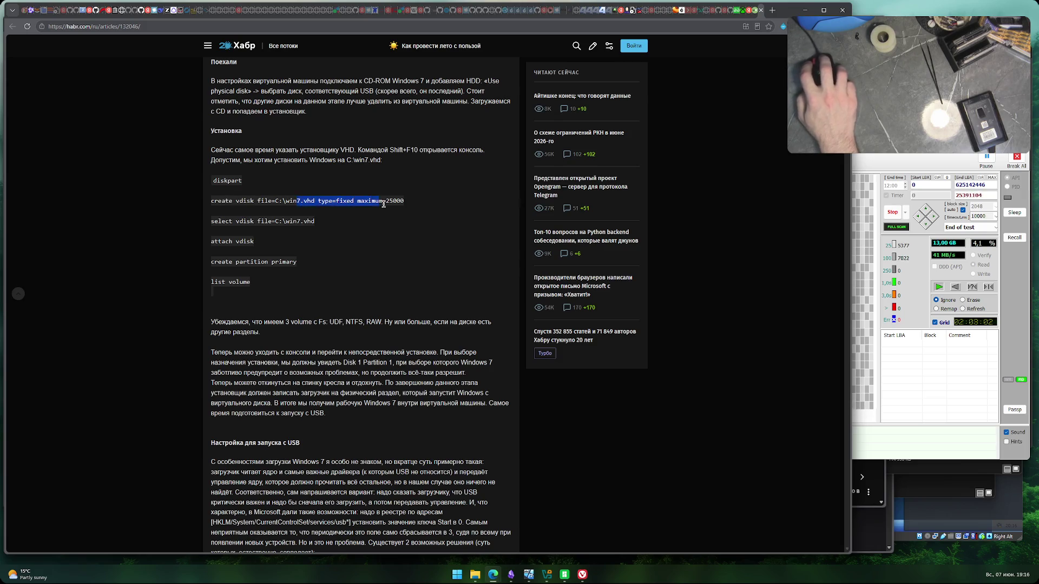
left_click(408, 206)
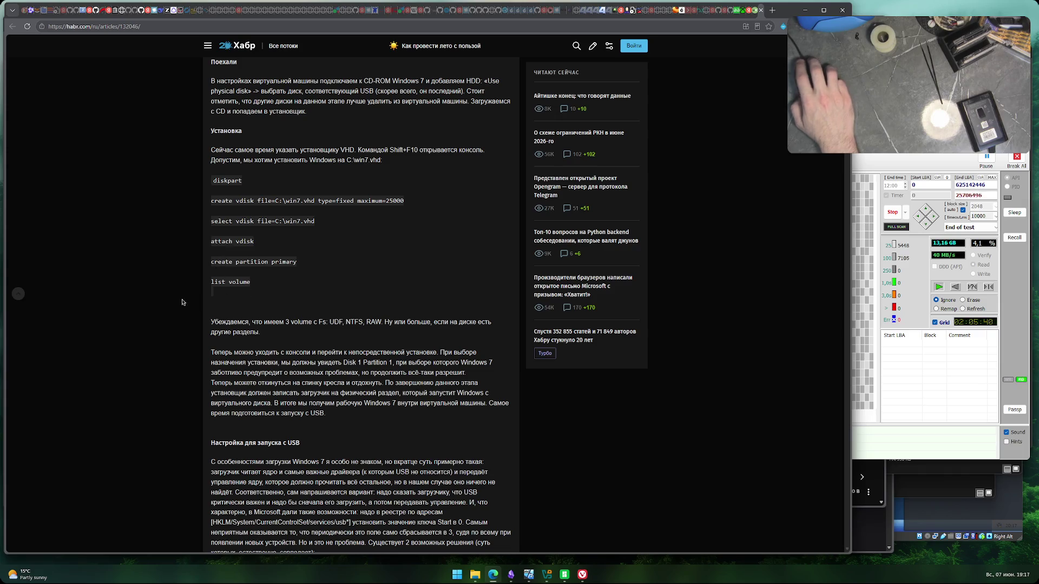
- Read on past the volumes and console notes to the 'Настройка для запуска с USB' heading
scroll(187, 308, "down", 2)
scroll(217, 244, "down", 1)
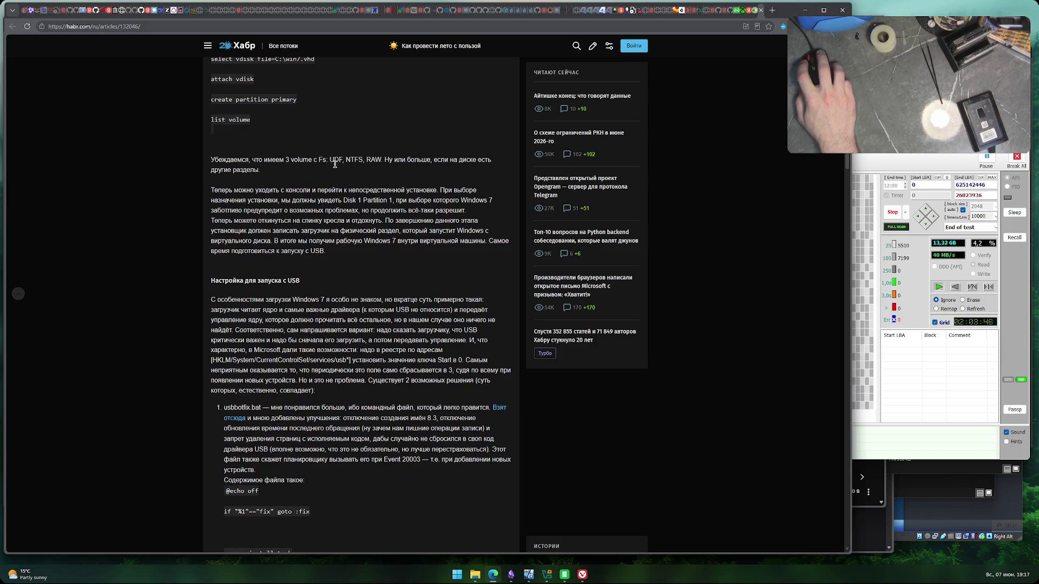
left_click_drag(395, 165, 492, 165)
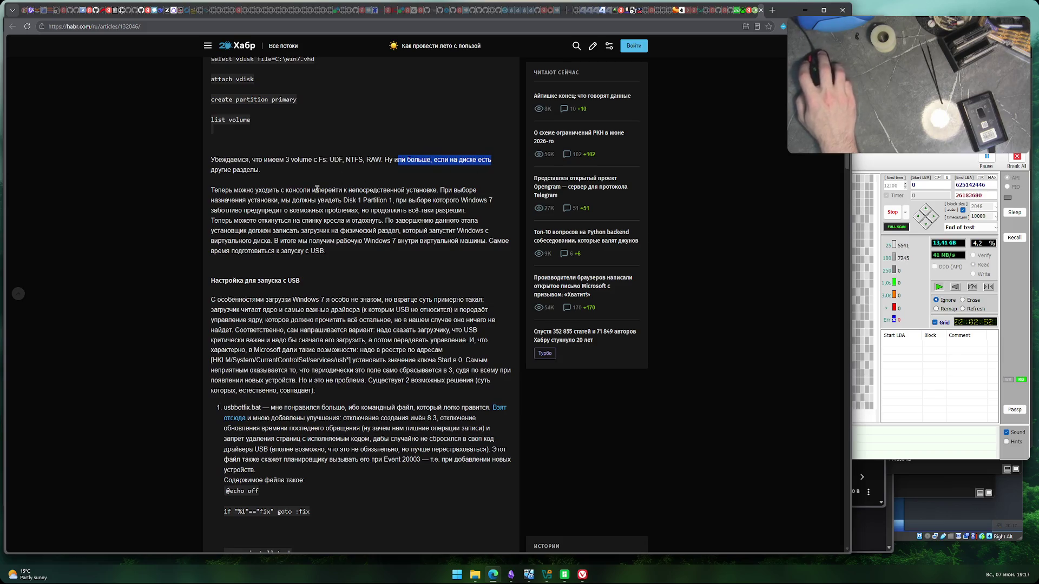
left_click_drag(219, 193, 431, 193)
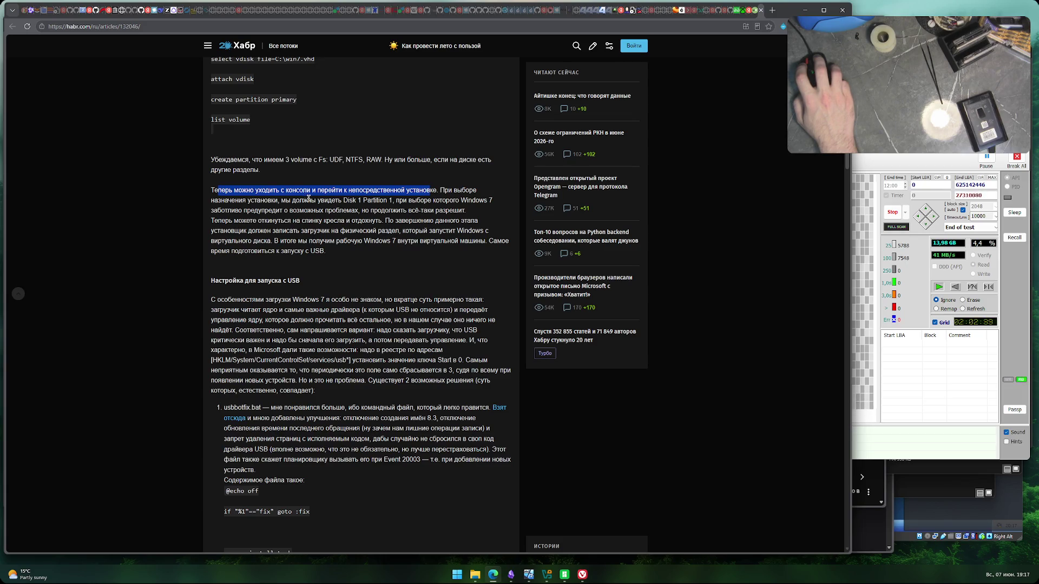
scroll(262, 326, "down", 2)
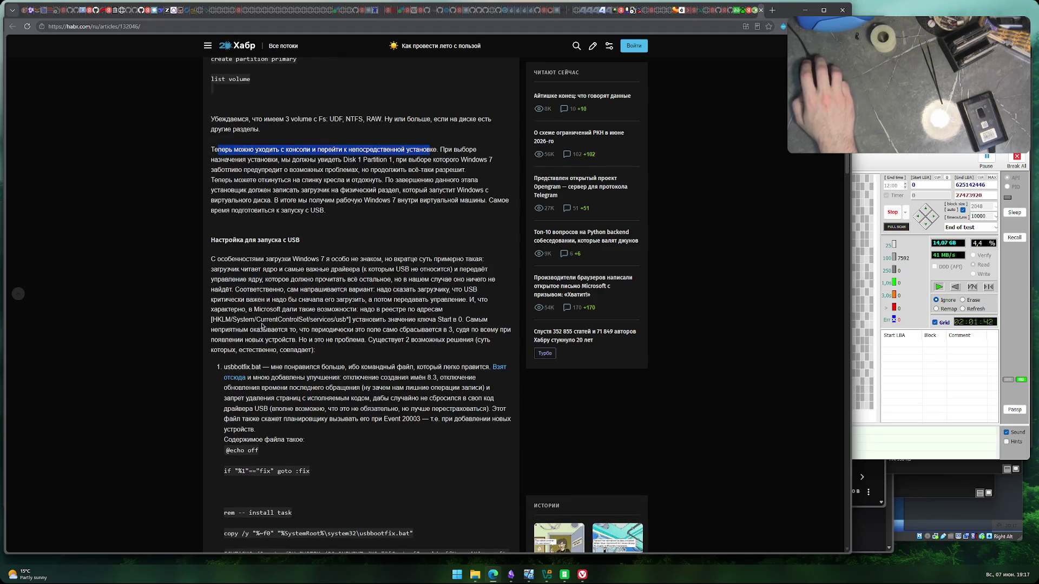
scroll(263, 326, "down", 1)
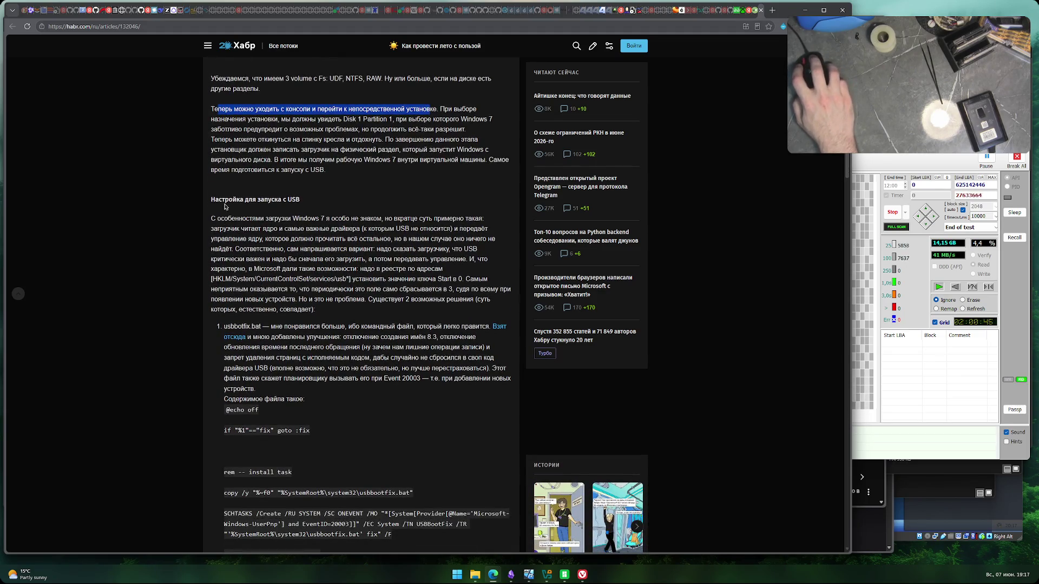
left_click_drag(211, 199, 300, 199)
- Check the Victoria scan, then read the USB section's opening on driver loading and the kernel
key("alt+Tab")
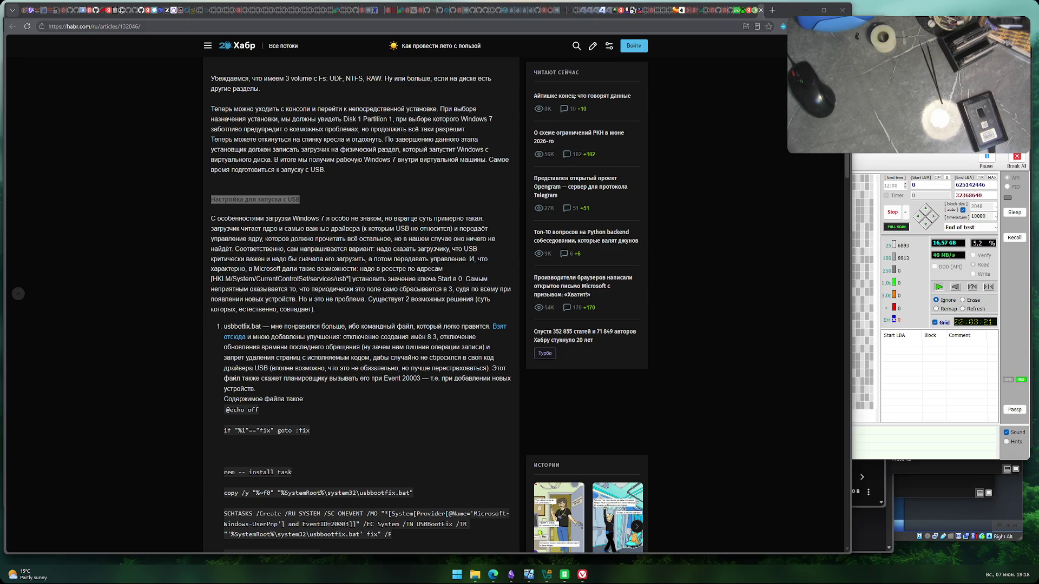
left_click(348, 239)
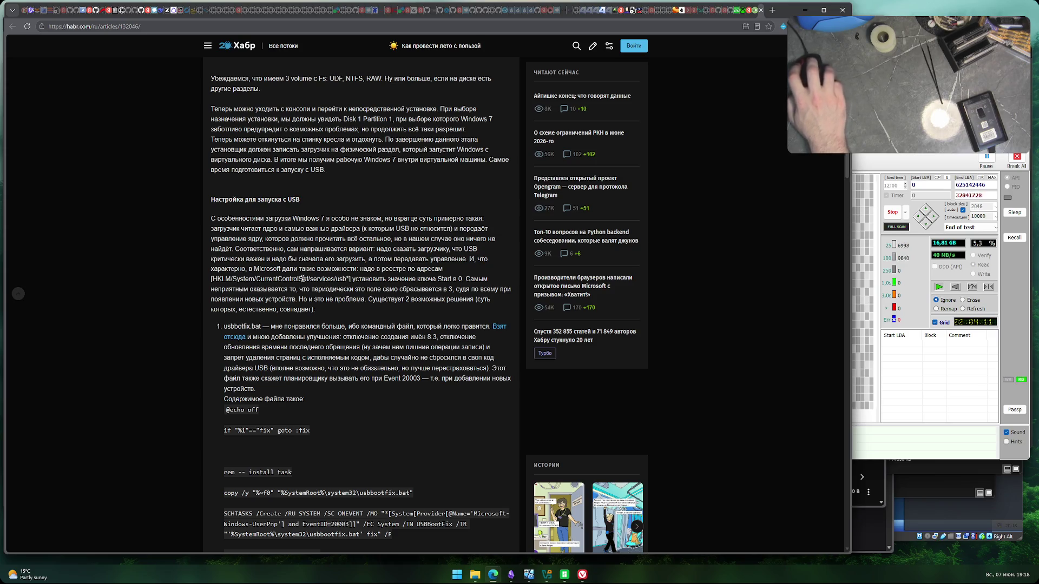
left_click_drag(246, 259, 351, 259)
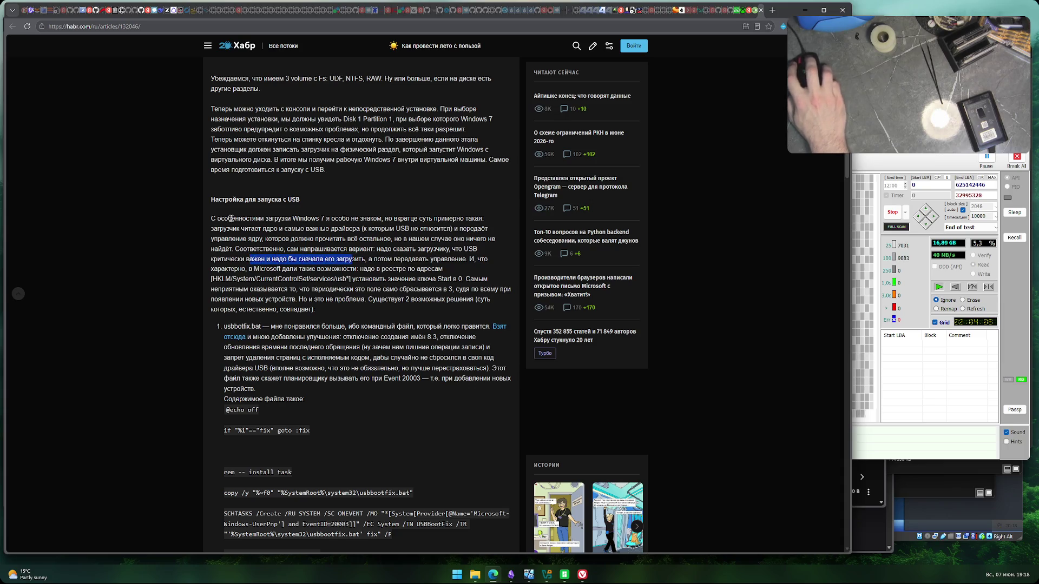
mouse_move(225, 218)
left_mouse_down()
mouse_move(472, 218)
mouse_move(238, 229)
mouse_move(295, 231)
left_mouse_up()
left_click_drag(353, 230, 414, 228)
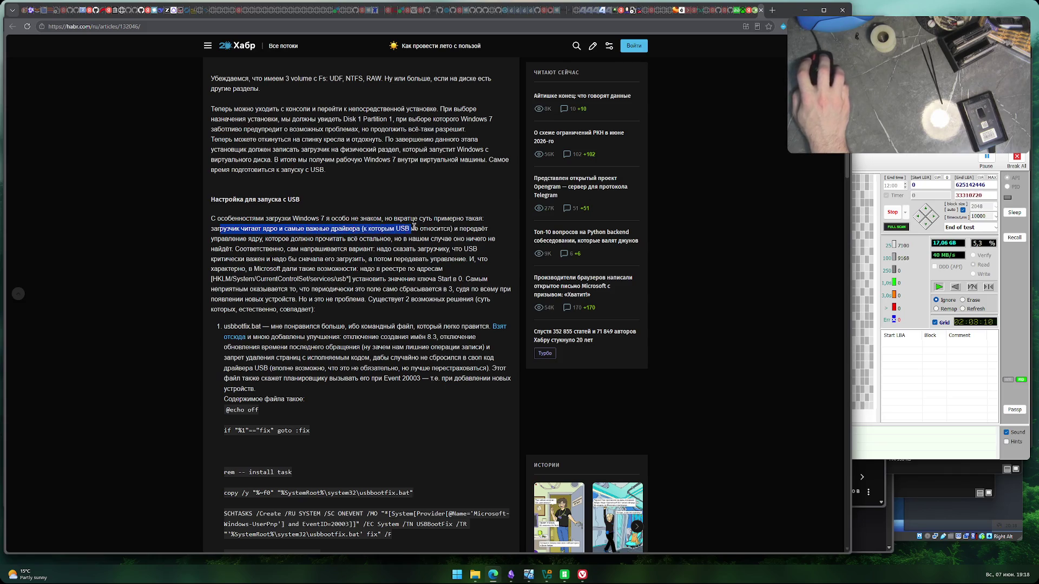
left_click_drag(214, 239, 265, 239)
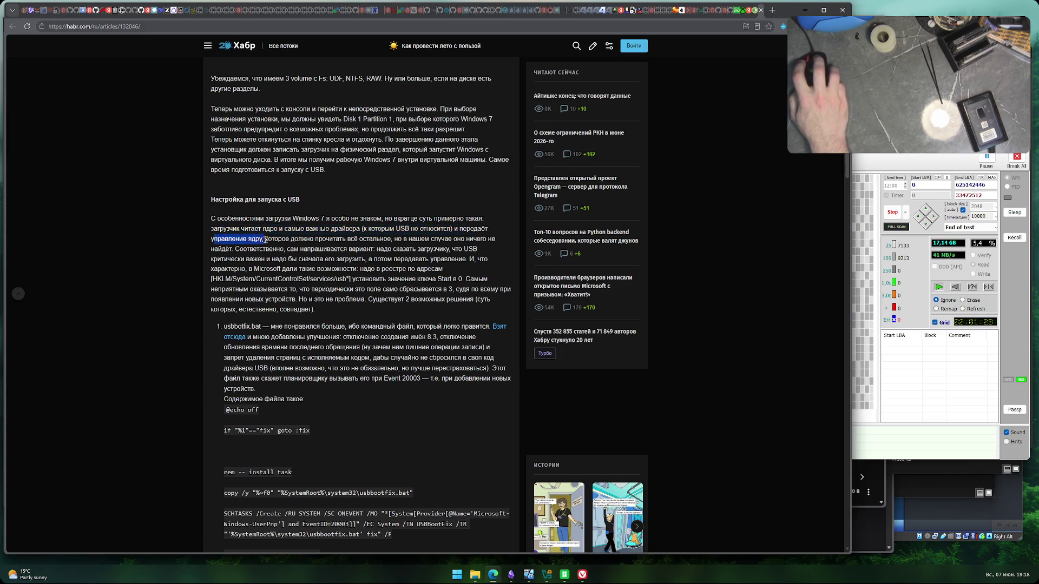
left_click_drag(331, 239, 497, 238)
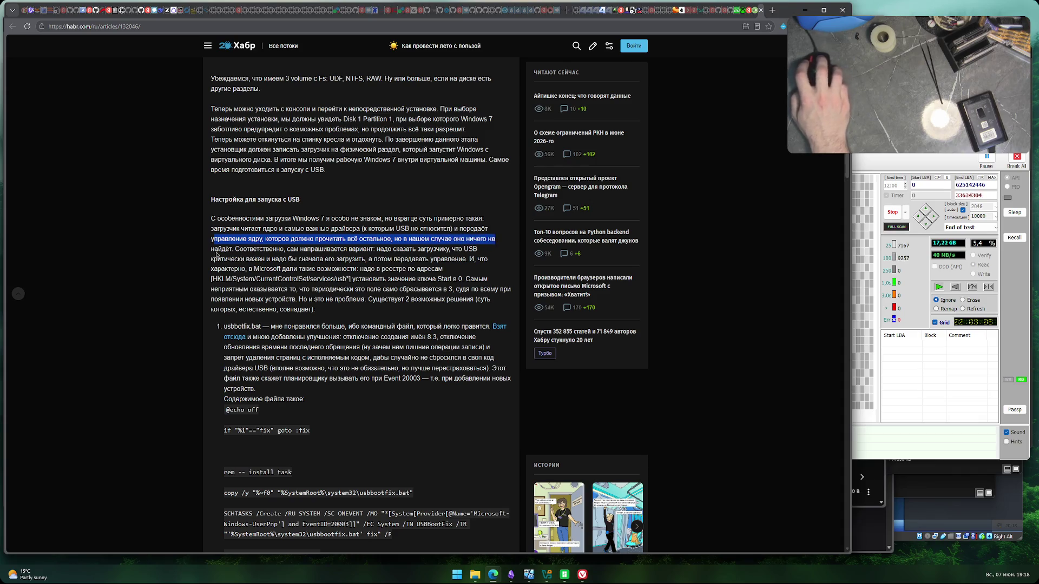
left_click_drag(238, 250, 474, 251)
left_click_drag(211, 259, 464, 259)
- Read the explanation of the Start value resetting to 3 and the two possible solutions
scroll(236, 216, "down", 2)
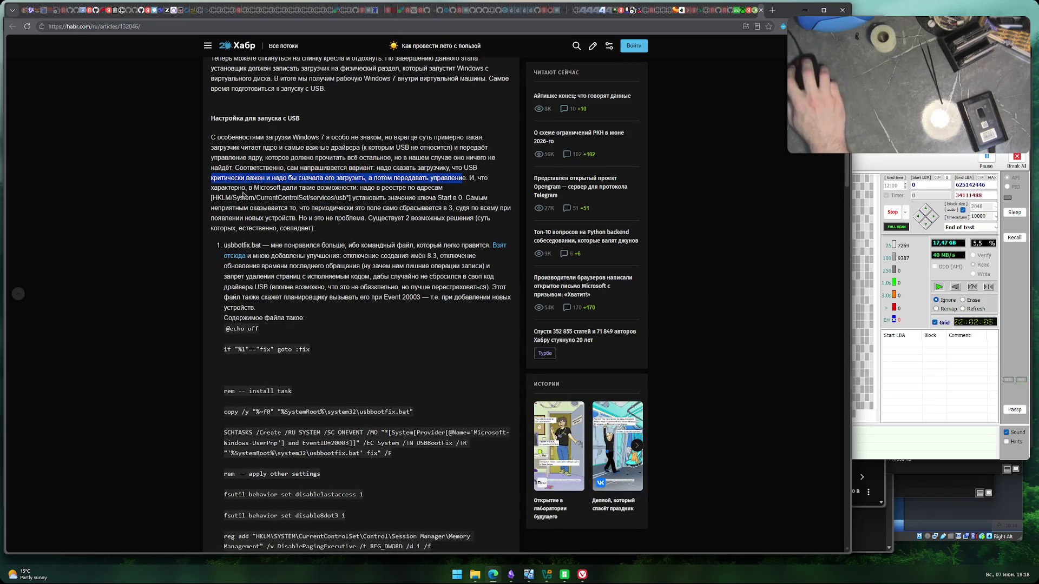
mouse_move(253, 187)
left_mouse_down()
mouse_move(373, 188)
mouse_move(297, 188)
mouse_move(317, 188)
left_mouse_up()
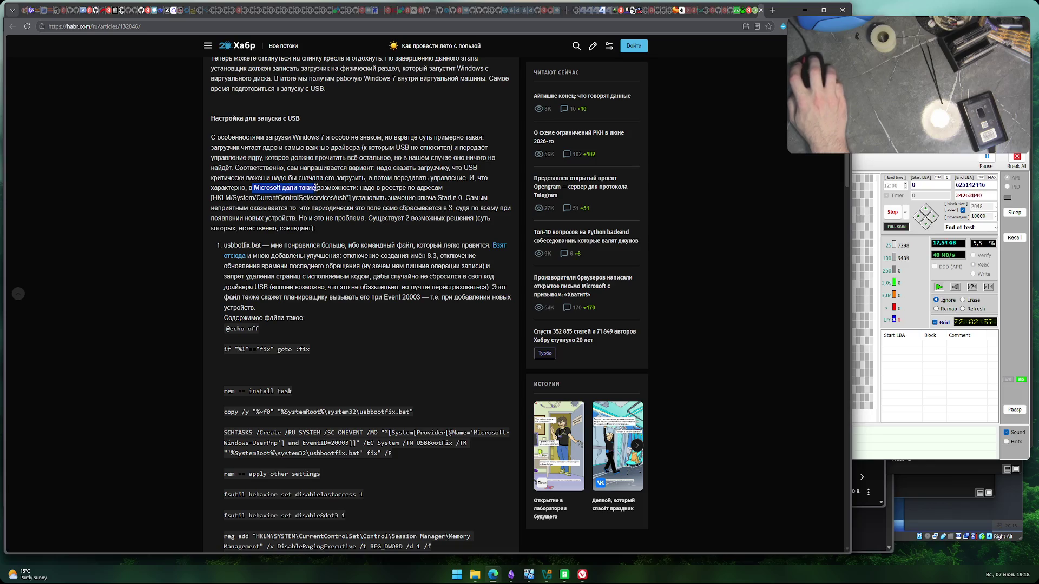
left_click_drag(402, 186, 443, 187)
mouse_move(366, 198)
left_mouse_down()
mouse_move(238, 198)
mouse_move(457, 198)
left_mouse_up()
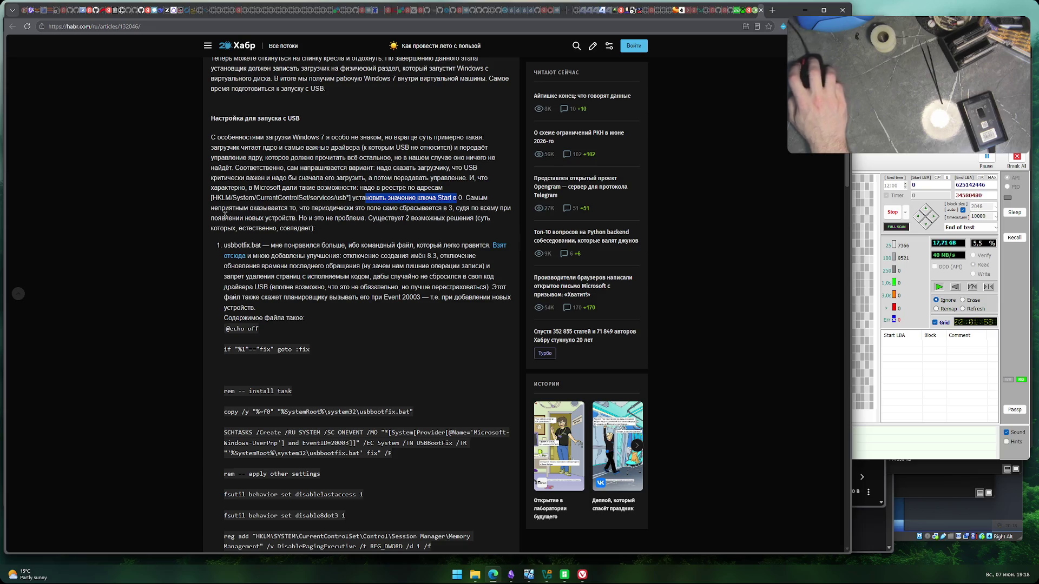
left_click_drag(214, 209, 352, 213)
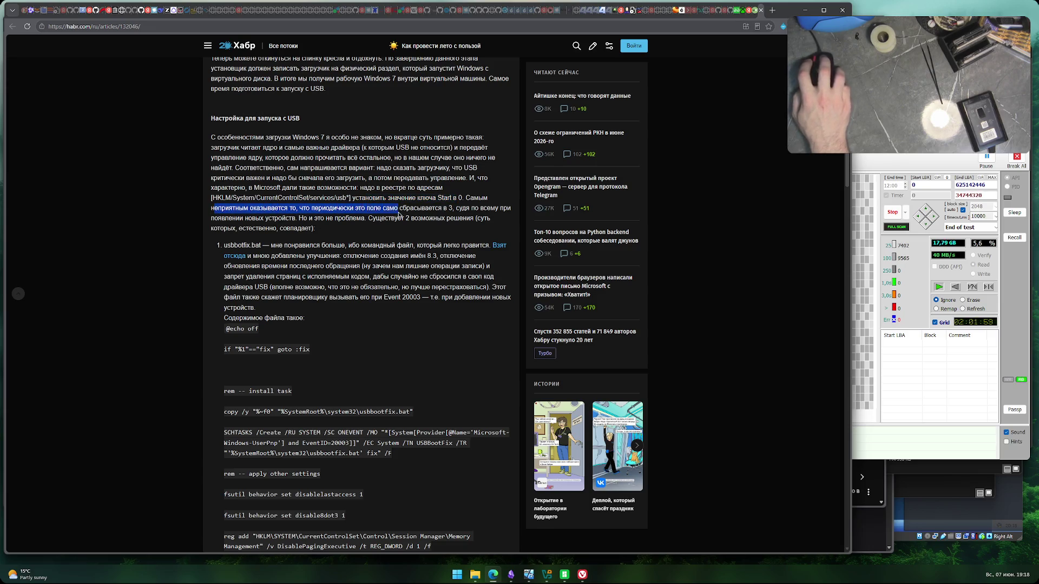
left_click_drag(436, 215, 504, 209)
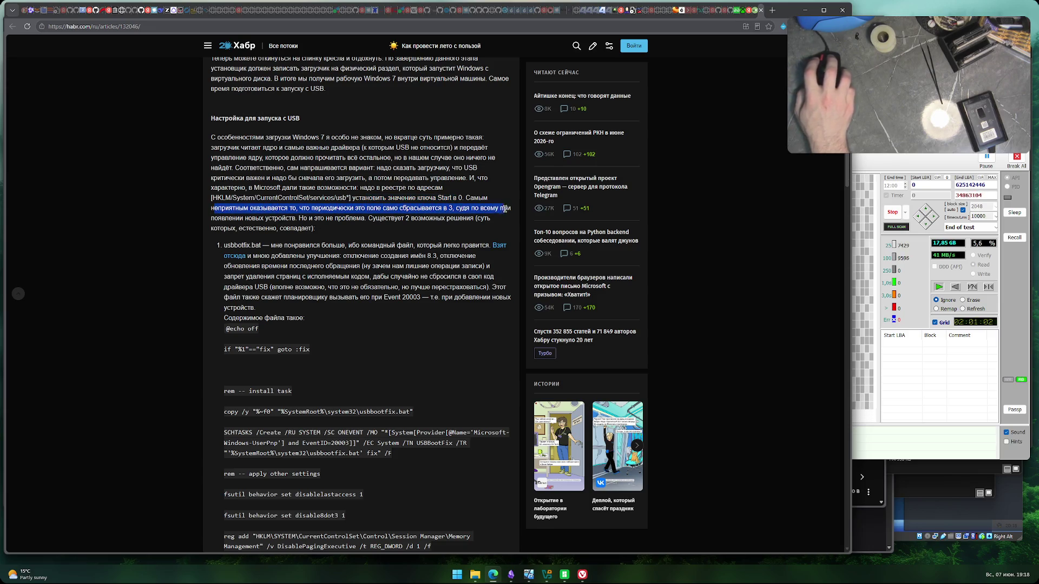
left_click_drag(211, 218, 286, 218)
left_click_drag(366, 219, 476, 219)
left_click_drag(213, 229, 480, 246)
left_click(244, 230)
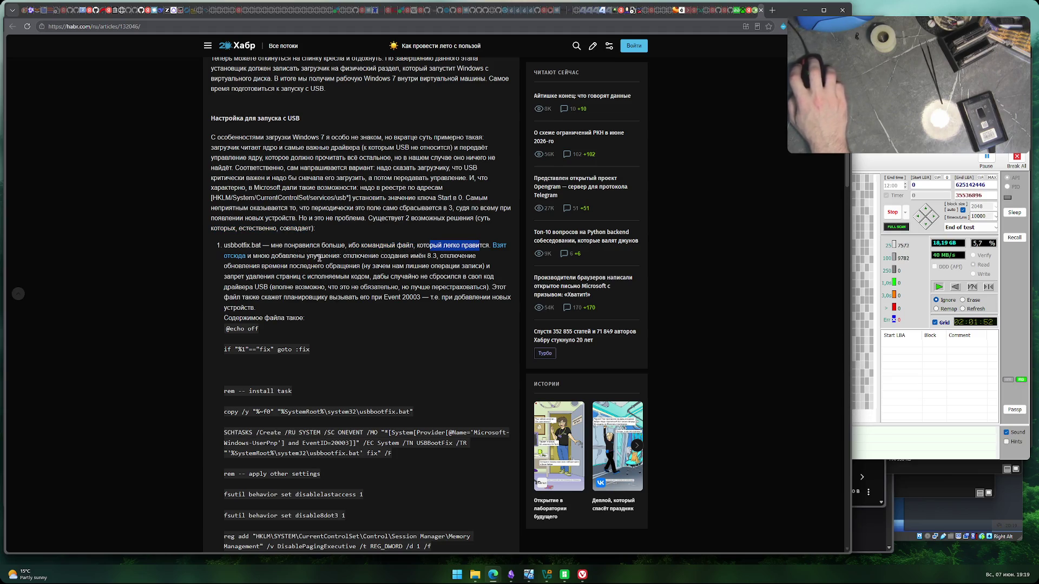
- Read the file's improvements and last-access-time note, reaching the reg add lines and :fix section
left_click_drag(257, 256, 407, 257)
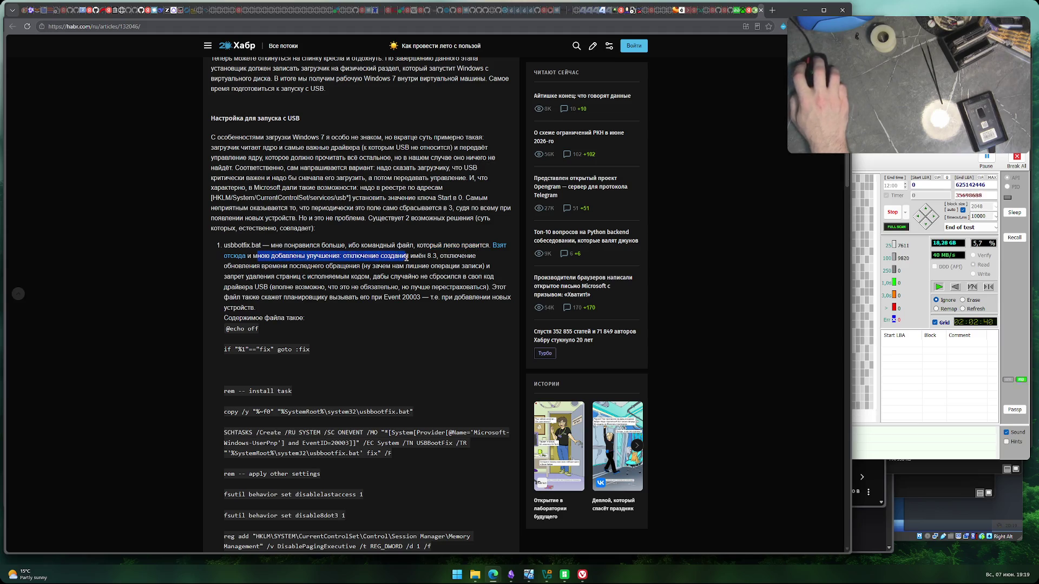
left_click_drag(246, 266, 257, 267)
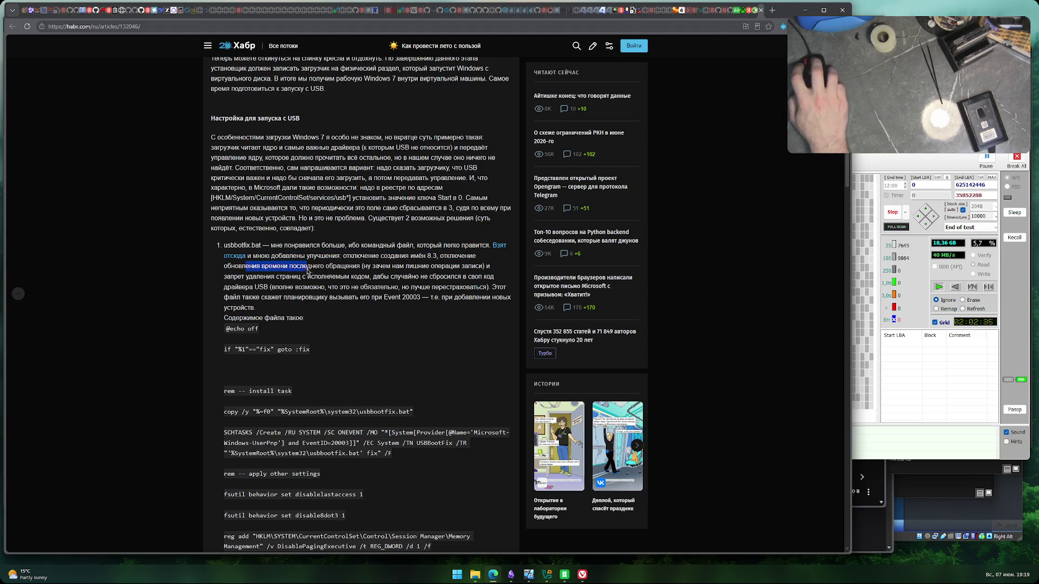
left_click_drag(344, 269, 454, 265)
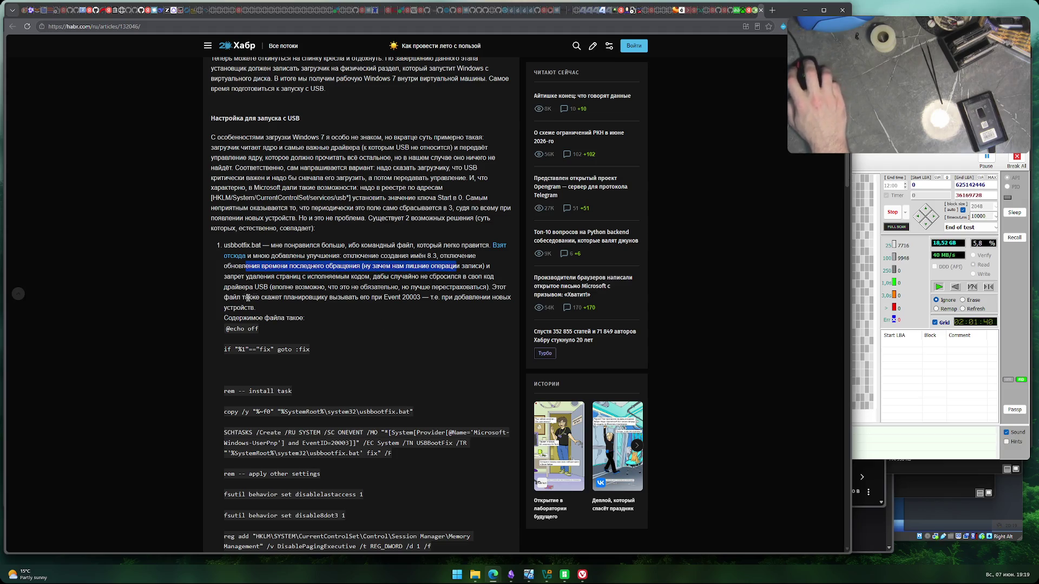
scroll(194, 322, "down", 2)
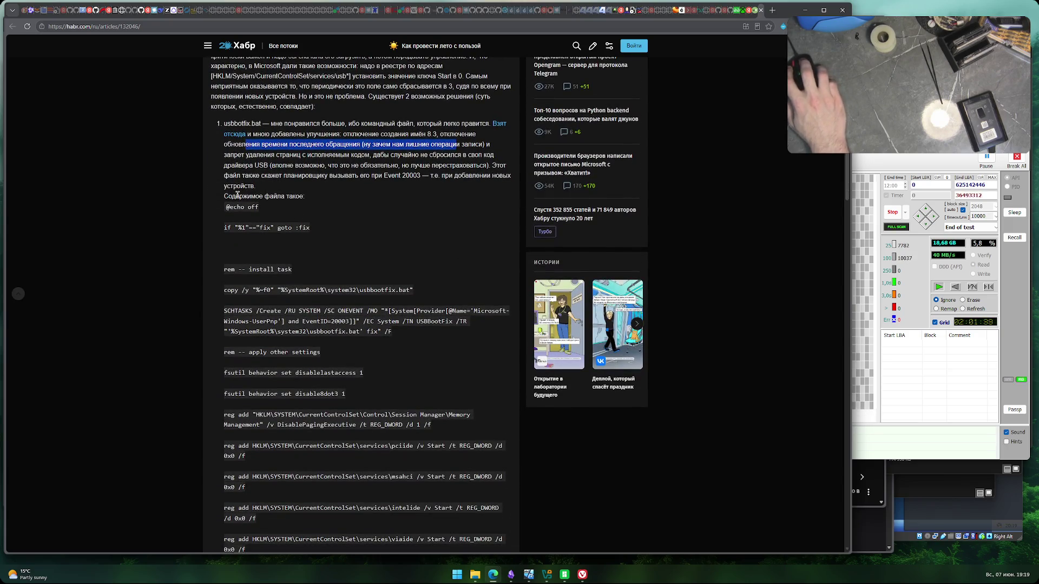
left_click_drag(288, 211, 255, 217)
left_click(255, 216)
scroll(170, 298, "down", 2)
scroll(170, 298, "down", 2)
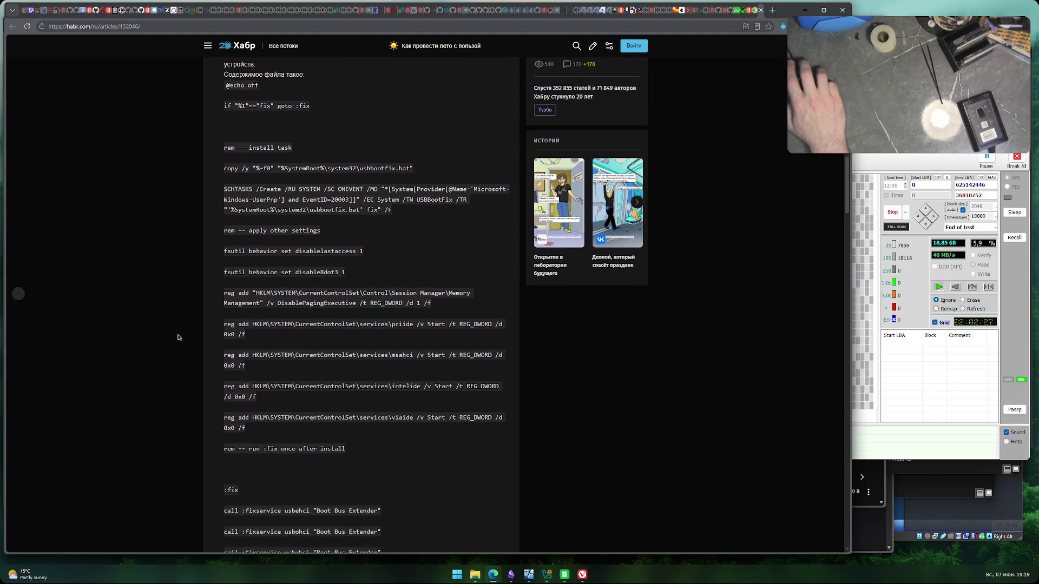
- Read the UsbBootWatcher sentence and the boot-failure paragraph about Repair and Command Prompt
scroll(176, 332, "down", 10)
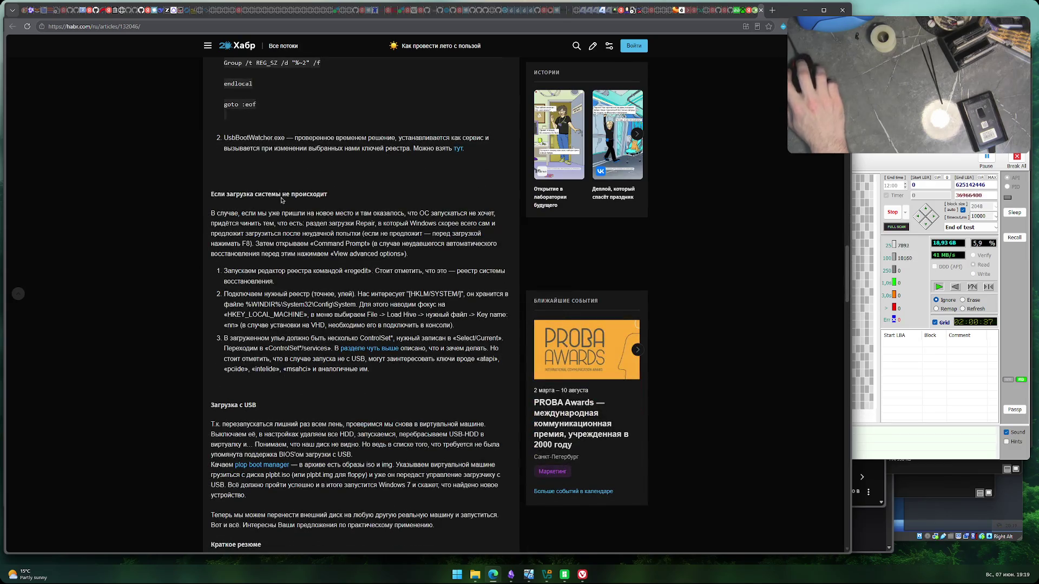
left_click_drag(307, 135, 452, 139)
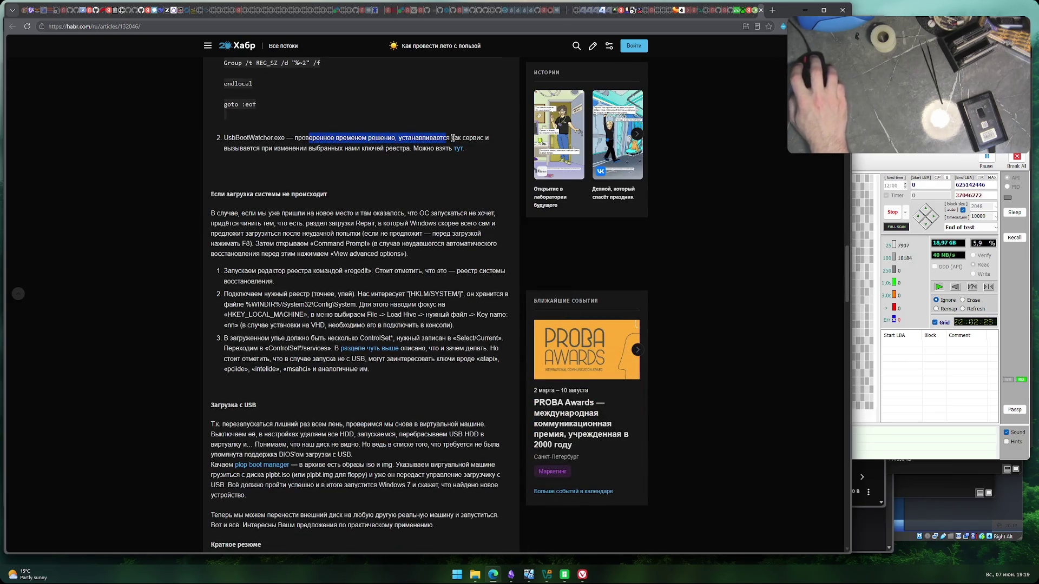
left_click(239, 148)
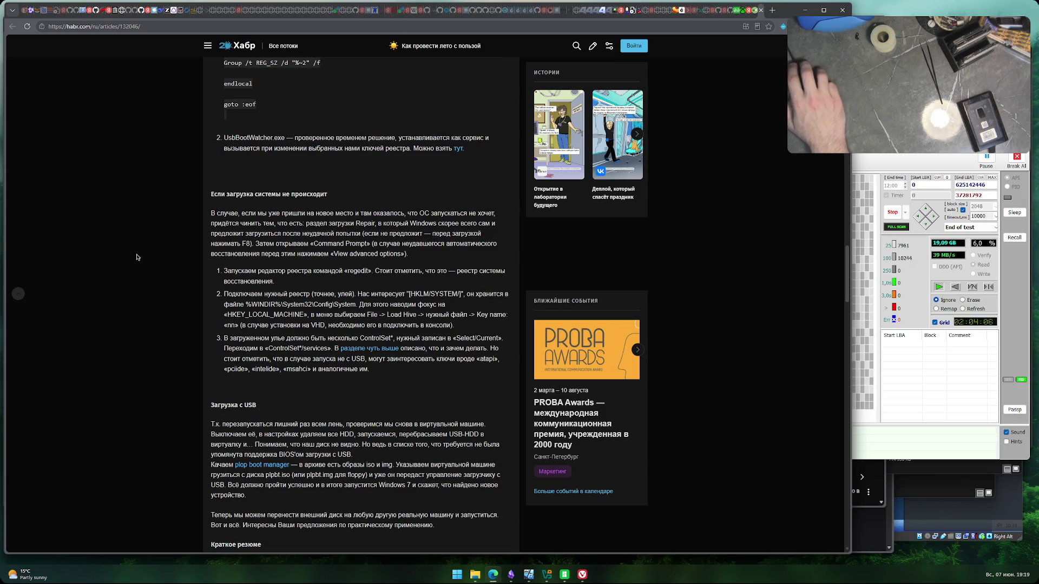
scroll(137, 257, "down", 1)
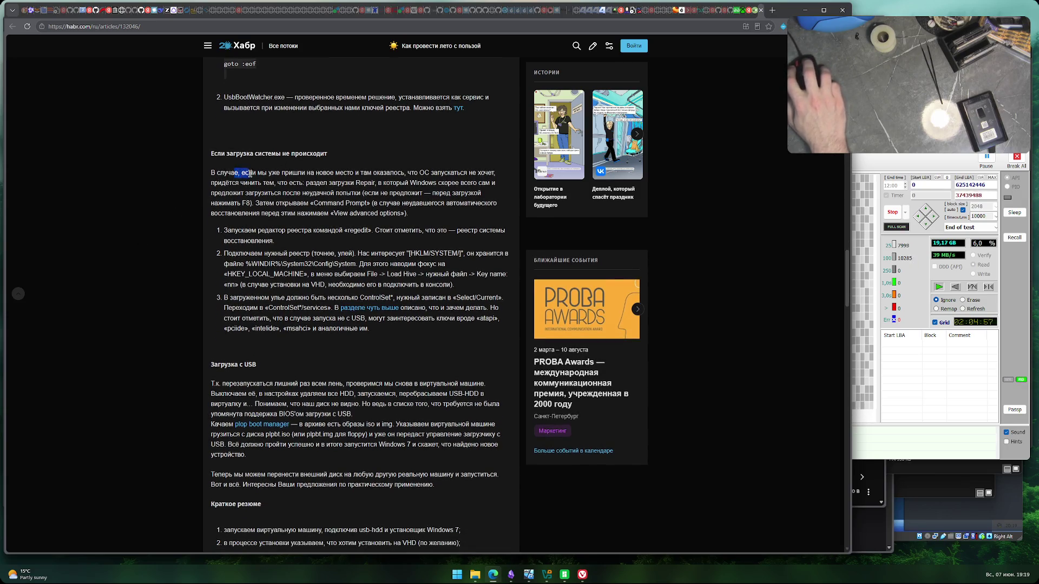
left_click_drag(249, 173, 482, 173)
left_click_drag(218, 183, 252, 183)
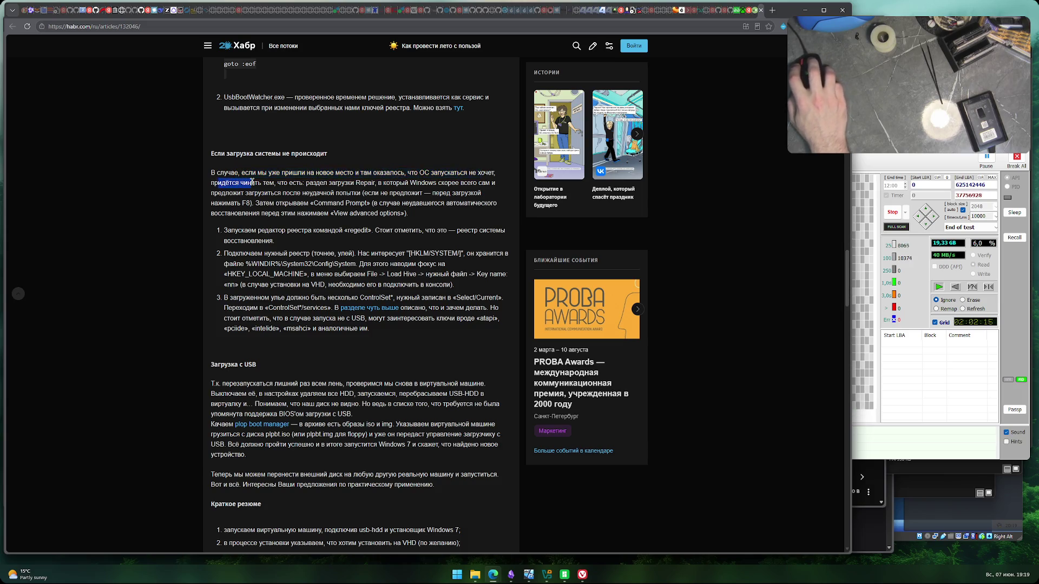
left_click_drag(366, 184, 448, 190)
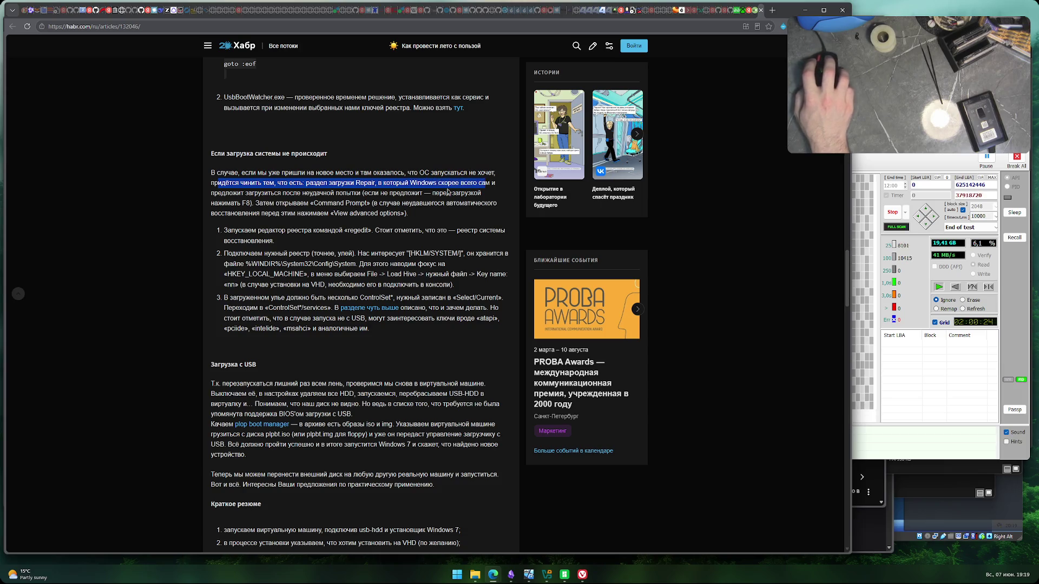
left_click_drag(256, 193, 415, 203)
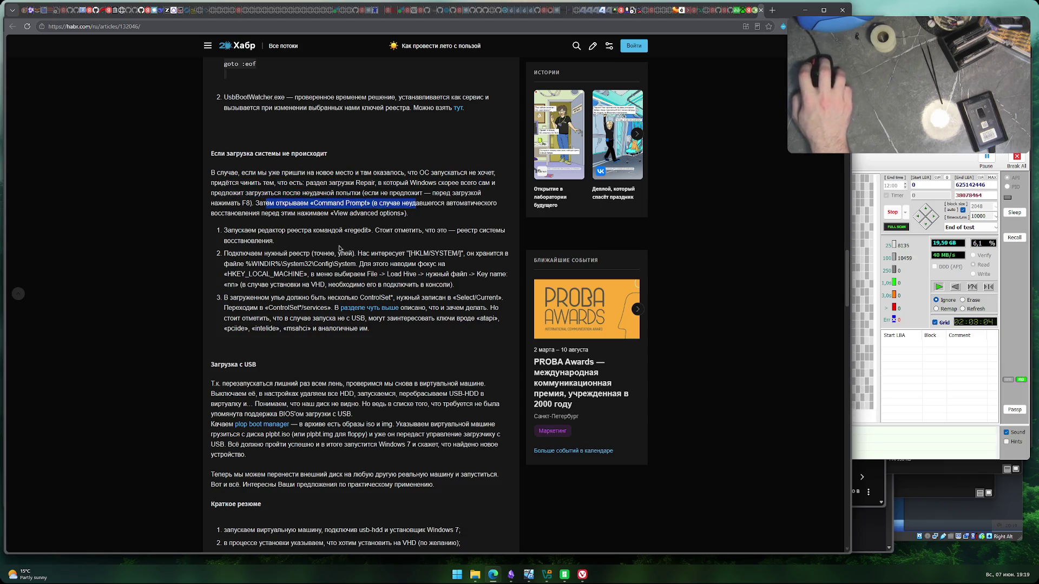
- Read the USB boot paragraph on the missing disk, BIOS USB support and plpbt
scroll(154, 279, "down", 4)
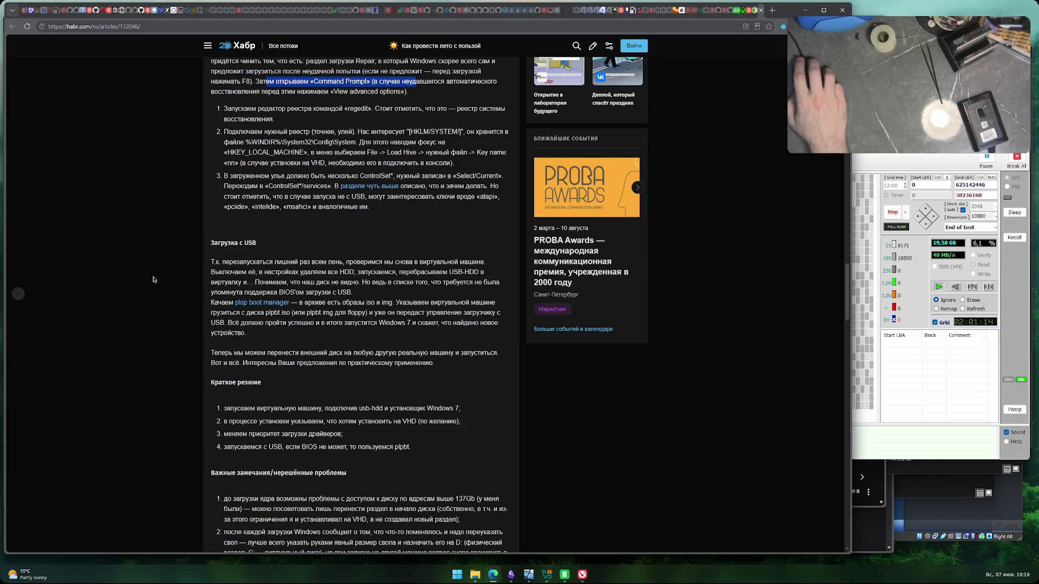
scroll(257, 161, "down", 1)
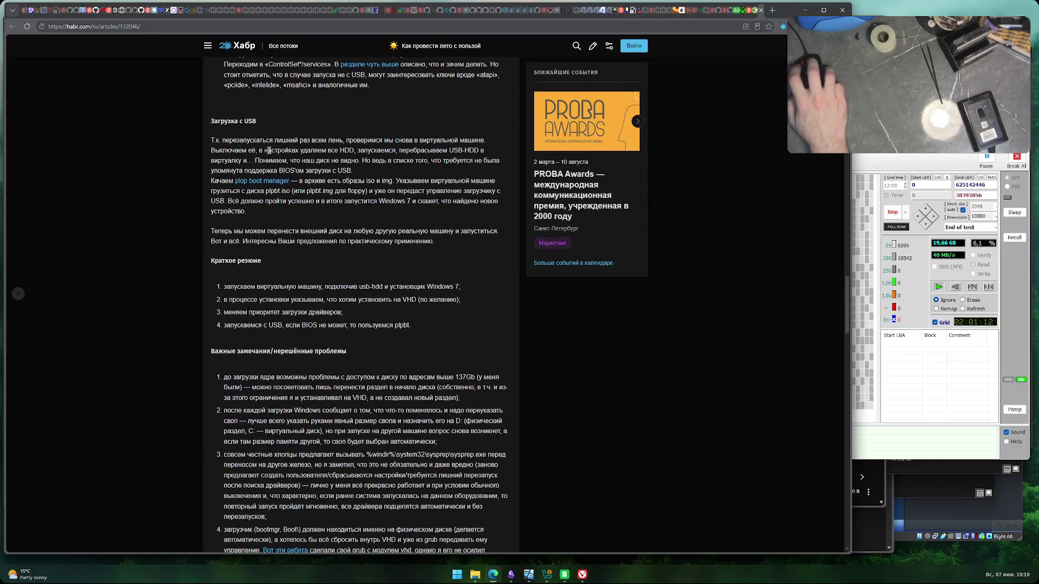
mouse_move(244, 141)
left_mouse_down()
mouse_move(477, 142)
mouse_move(219, 152)
mouse_move(350, 152)
left_mouse_up()
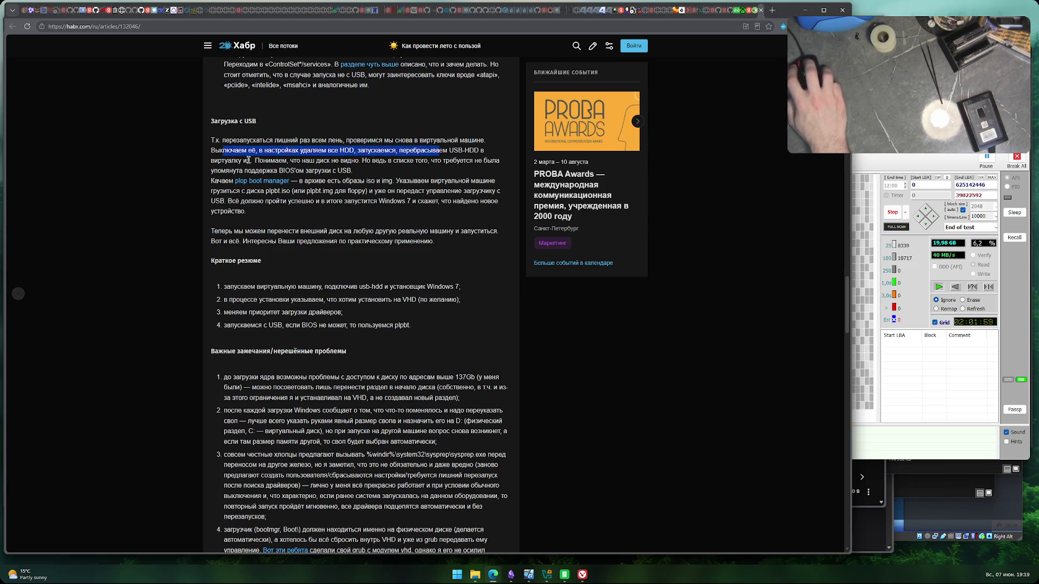
left_click_drag(290, 161, 486, 160)
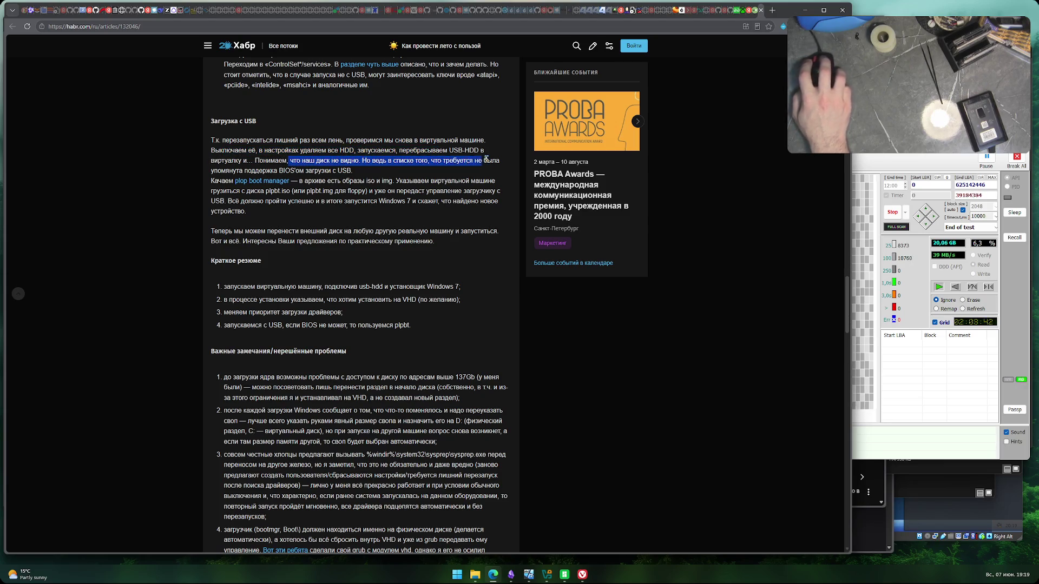
left_click_drag(221, 170, 325, 172)
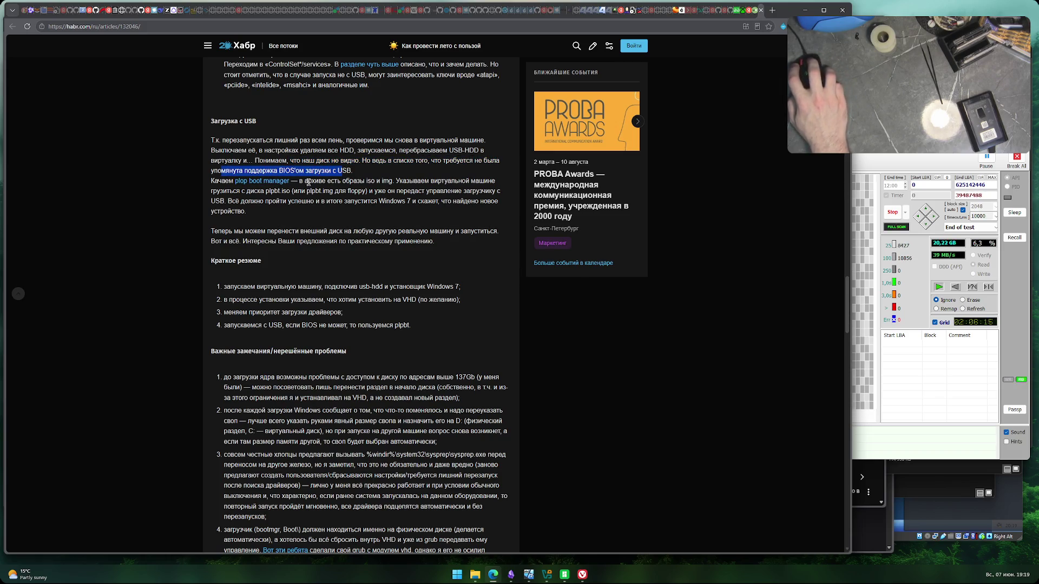
left_click_drag(308, 182, 492, 184)
left_click_drag(228, 190, 393, 190)
left_click_drag(233, 231, 337, 231)
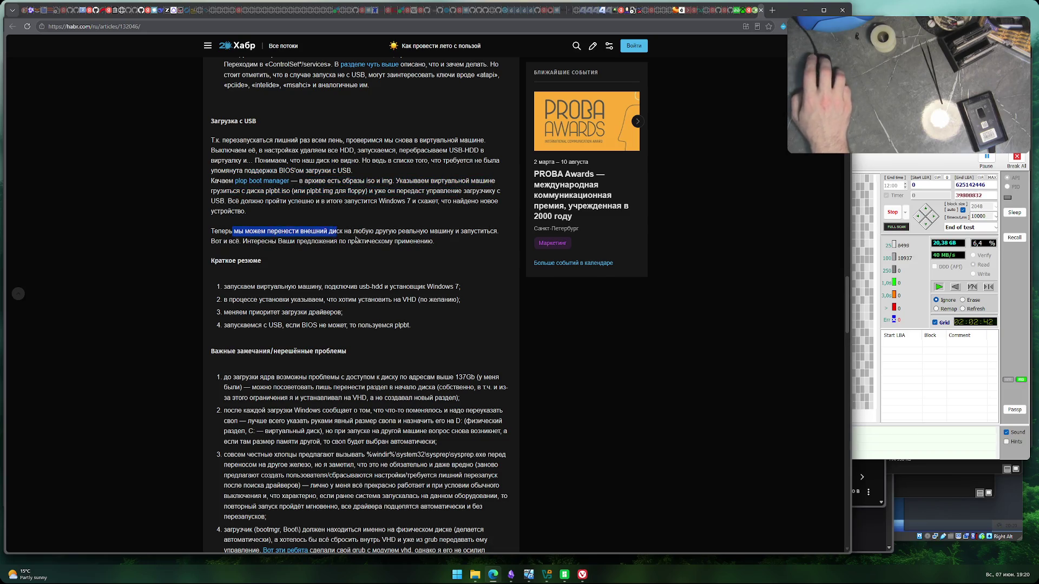
- Finish the sentence on moving the external disk and the invitation for practical suggestions
scroll(356, 241, "down", 2)
left_click_drag(373, 149, 497, 150)
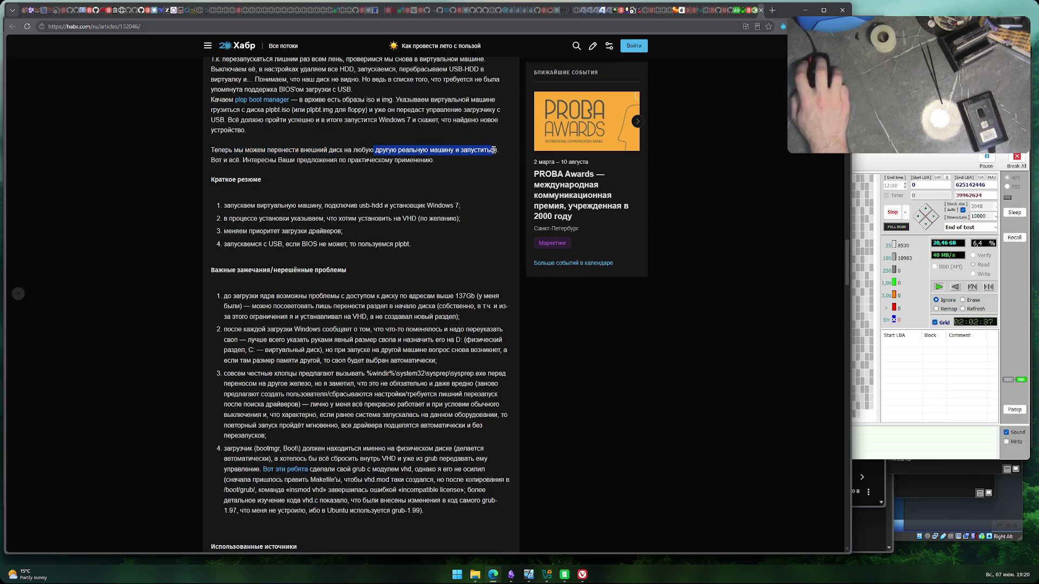
left_click_drag(244, 150, 473, 150)
left_click_drag(246, 161, 426, 159)
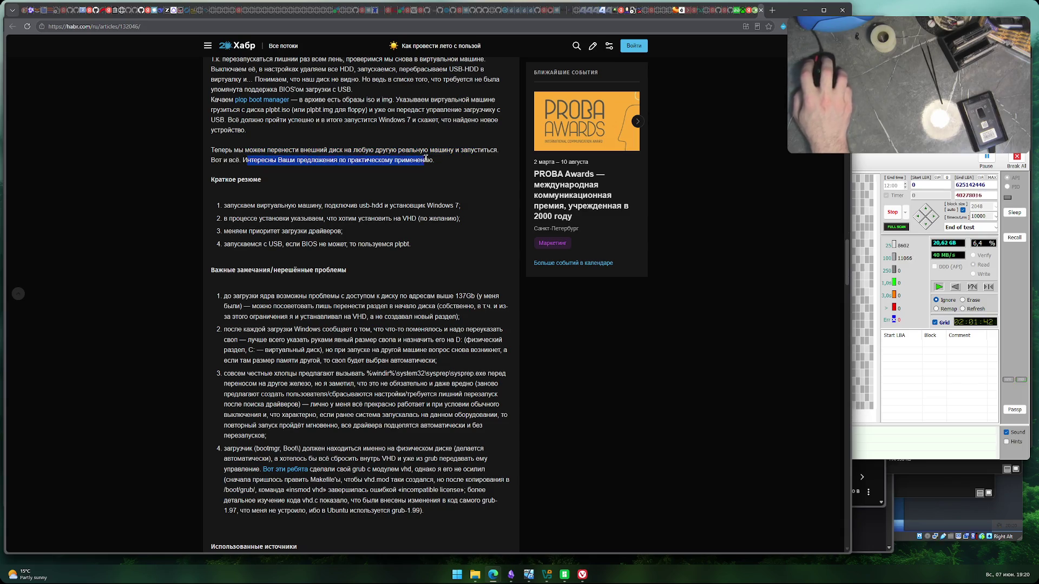
left_click(241, 216)
- Skim the article's comments, then jump back to the top of the Habr article
scroll(269, 209, "down", 2)
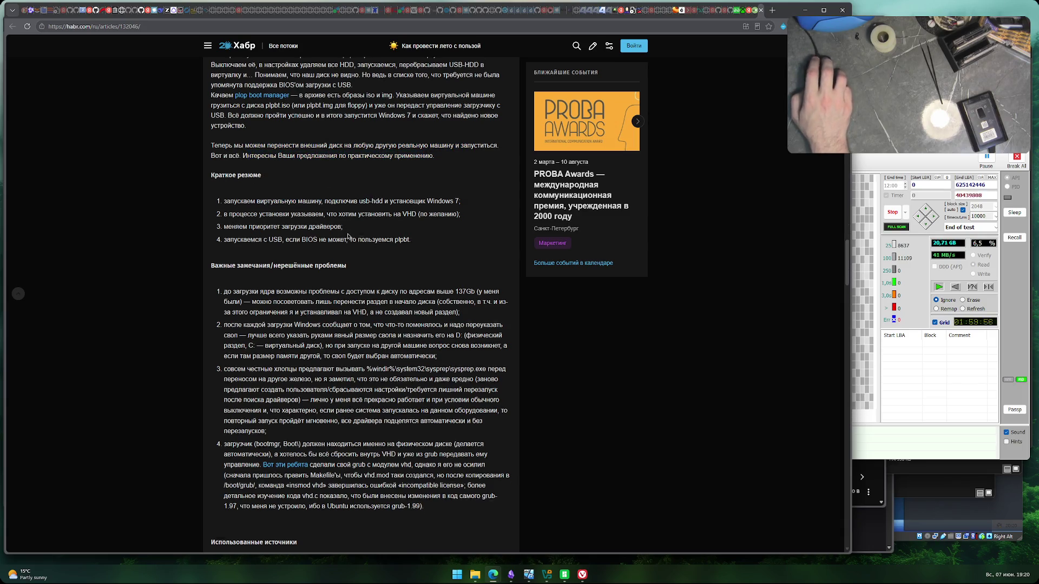
scroll(268, 209, "down", 15)
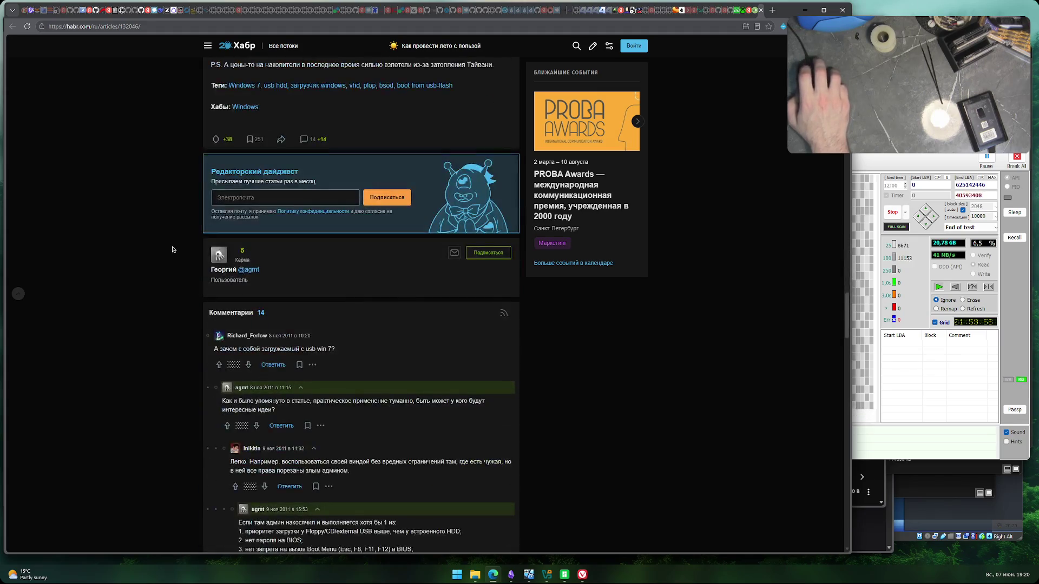
scroll(172, 250, "down", 1)
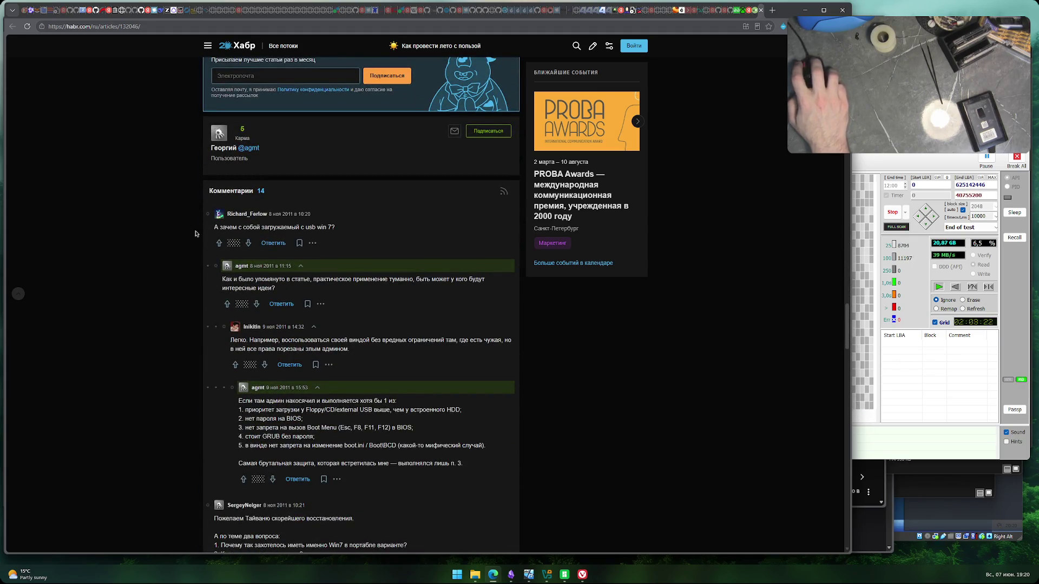
left_click_drag(226, 227, 299, 228)
left_click(272, 227)
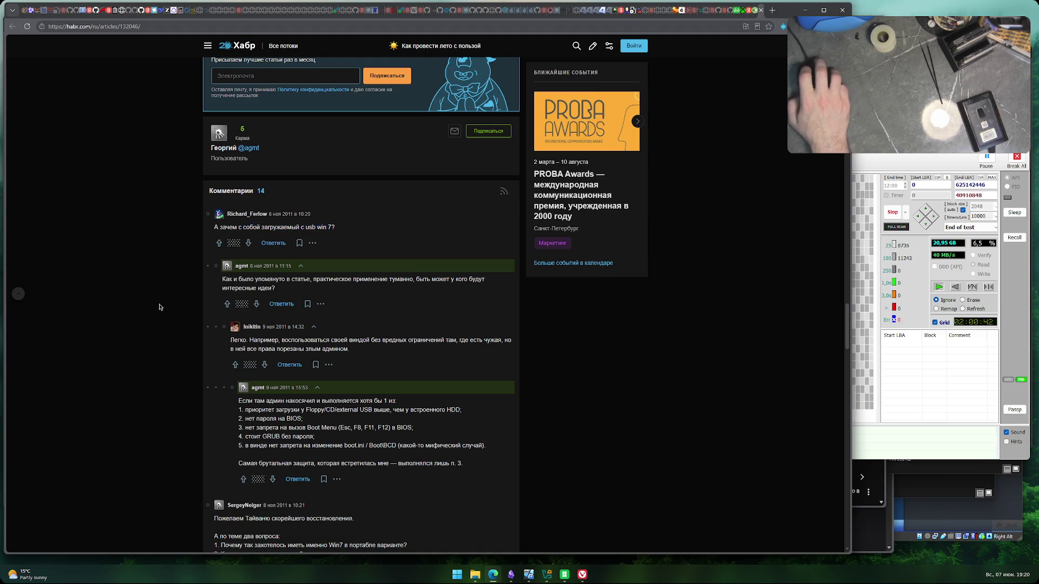
scroll(165, 299, "down", 3)
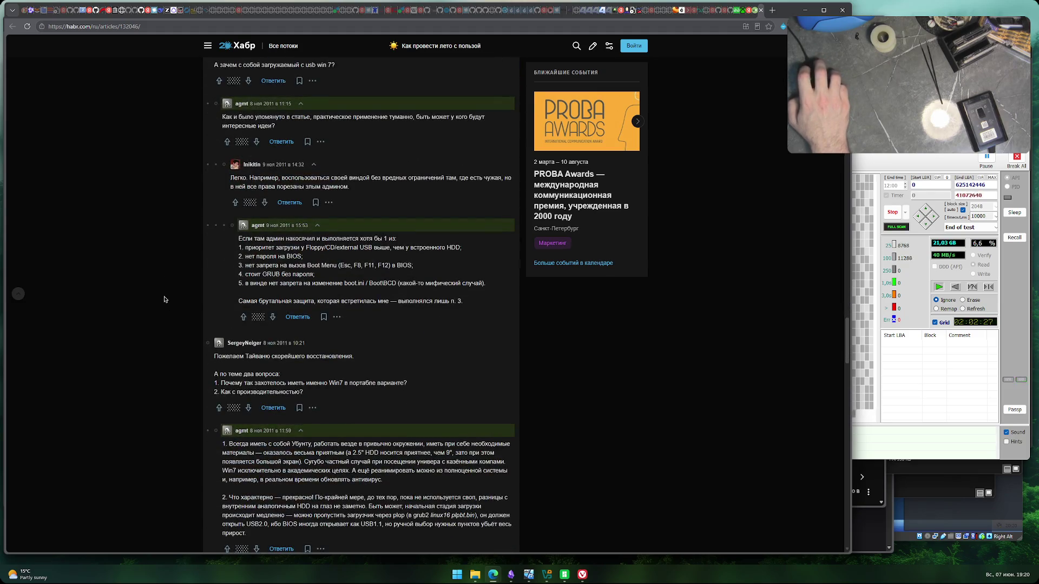
key("Home")
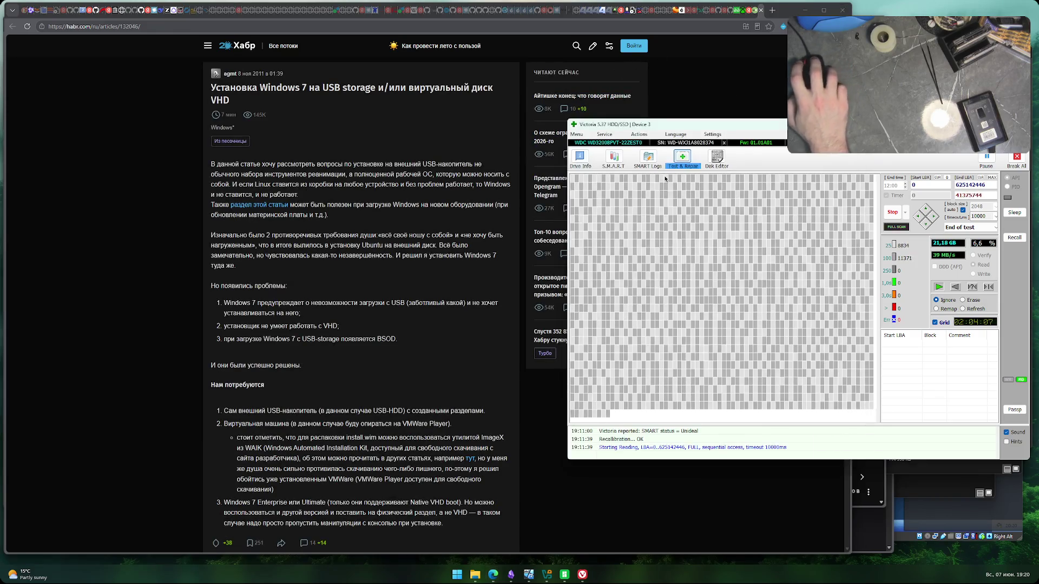
- Close the translated wikiHow tab and bring the Victoria scan window to the front
key("ctrl+Tab")
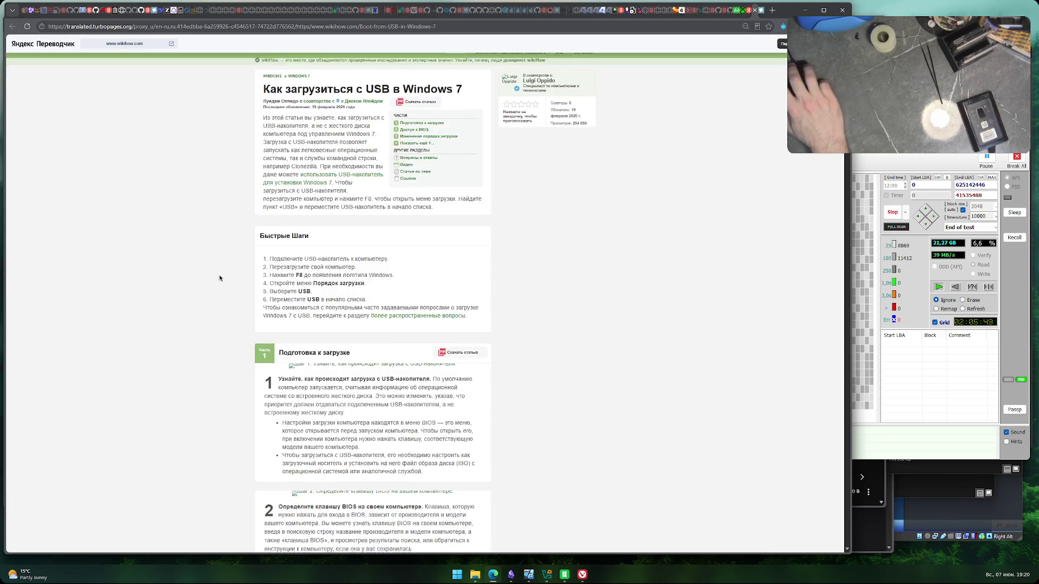
scroll(758, 187, "down", 15)
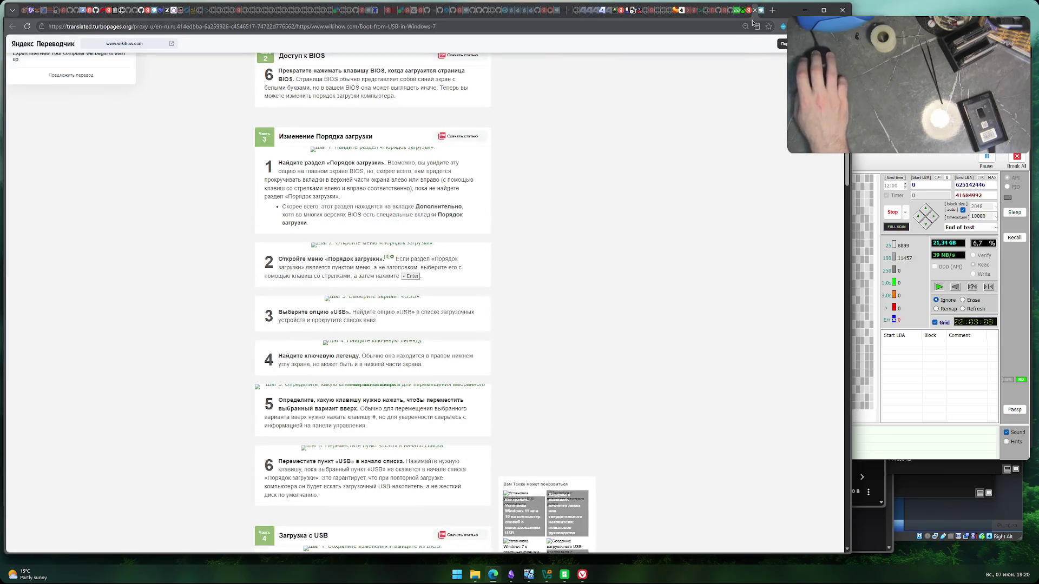
left_click(756, 12)
left_click(756, 12)
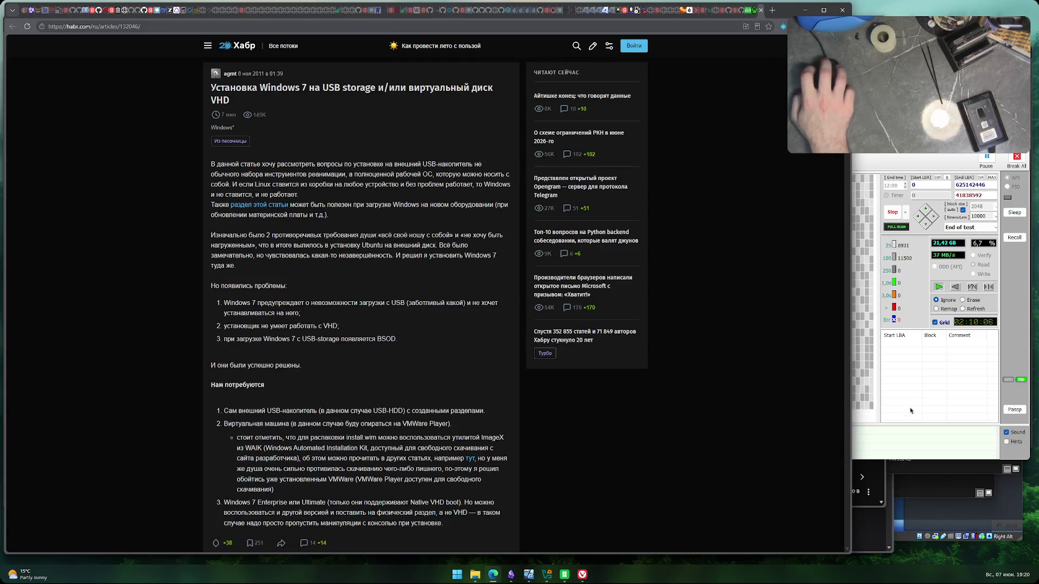